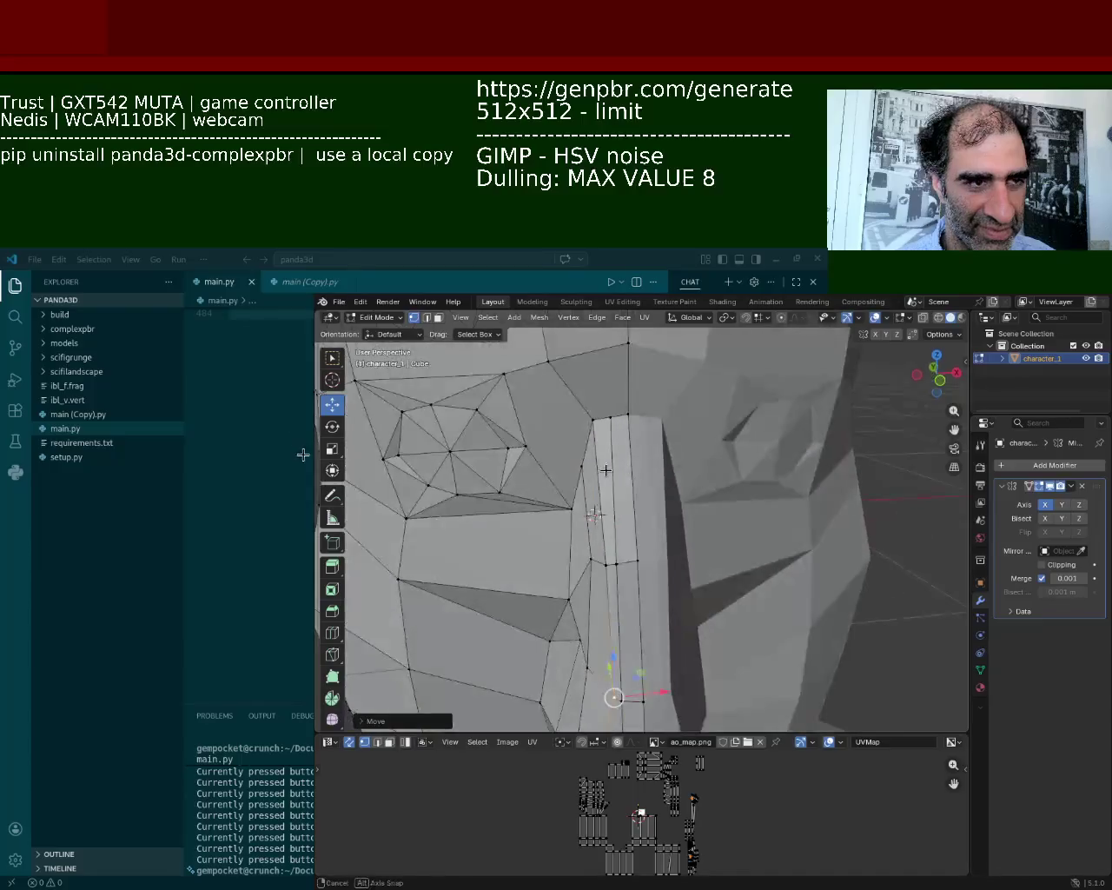
Shift the vertical face strip and the edge beside the nose sideways along X
{"action": "left_click", "coordinate": [621, 490], "text": "shift"}
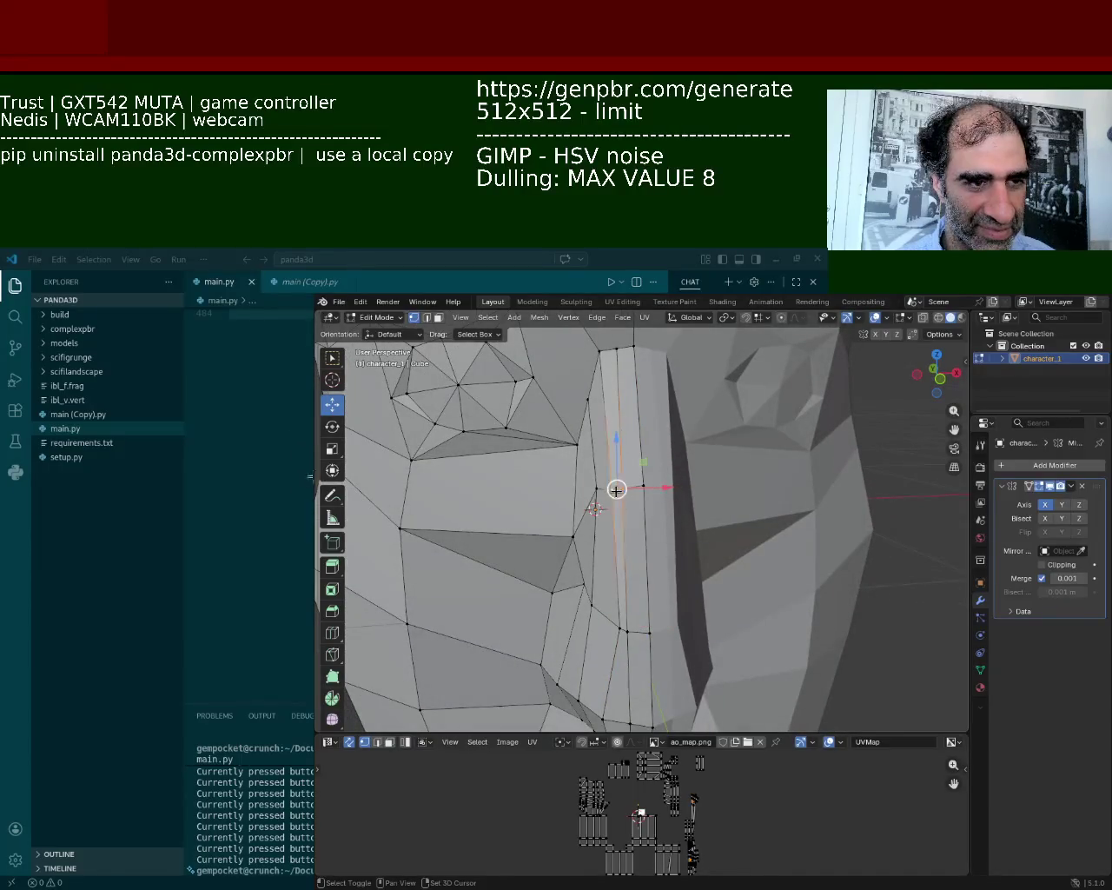
{"action": "key", "text": "g"}
{"action": "key", "text": "x"}
{"action": "left_click", "coordinate": [649, 489]}
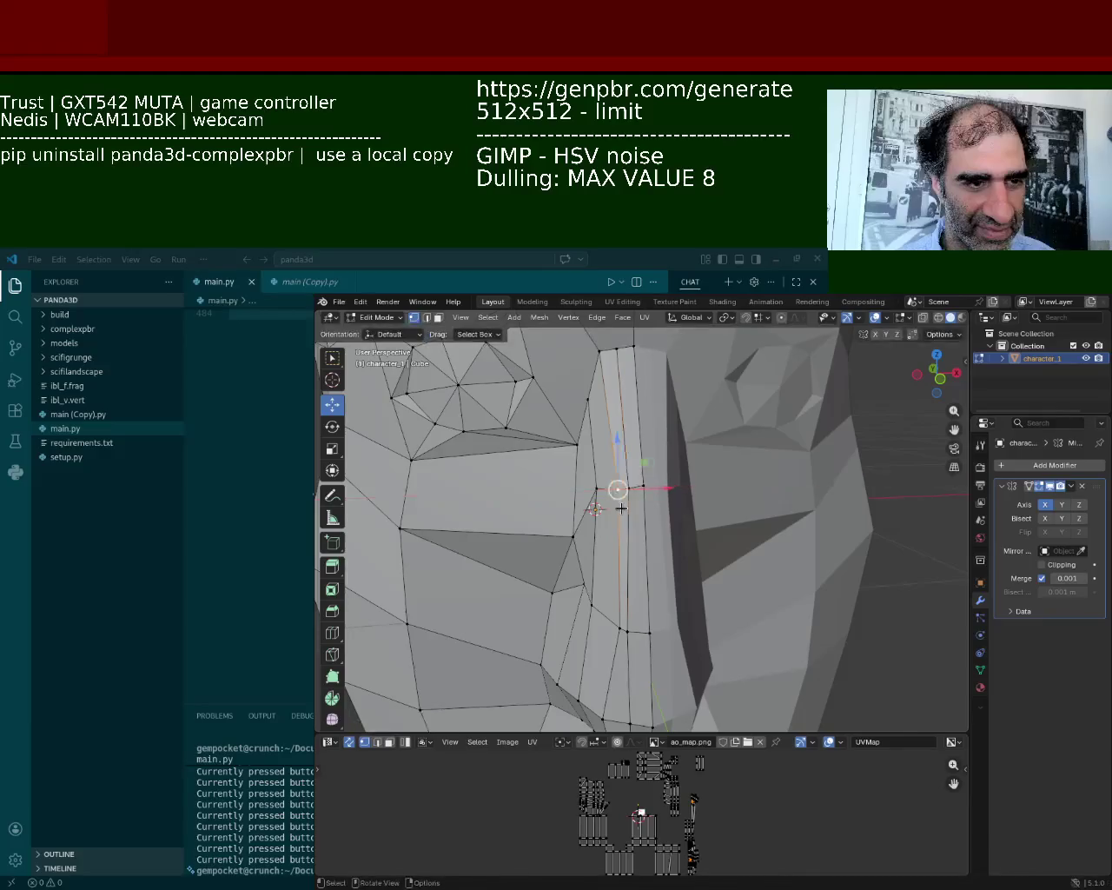
{"action": "middle_click_drag", "start_coordinate": [623, 489], "coordinate": [656, 477]}
{"action": "left_click", "coordinate": [668, 469]}
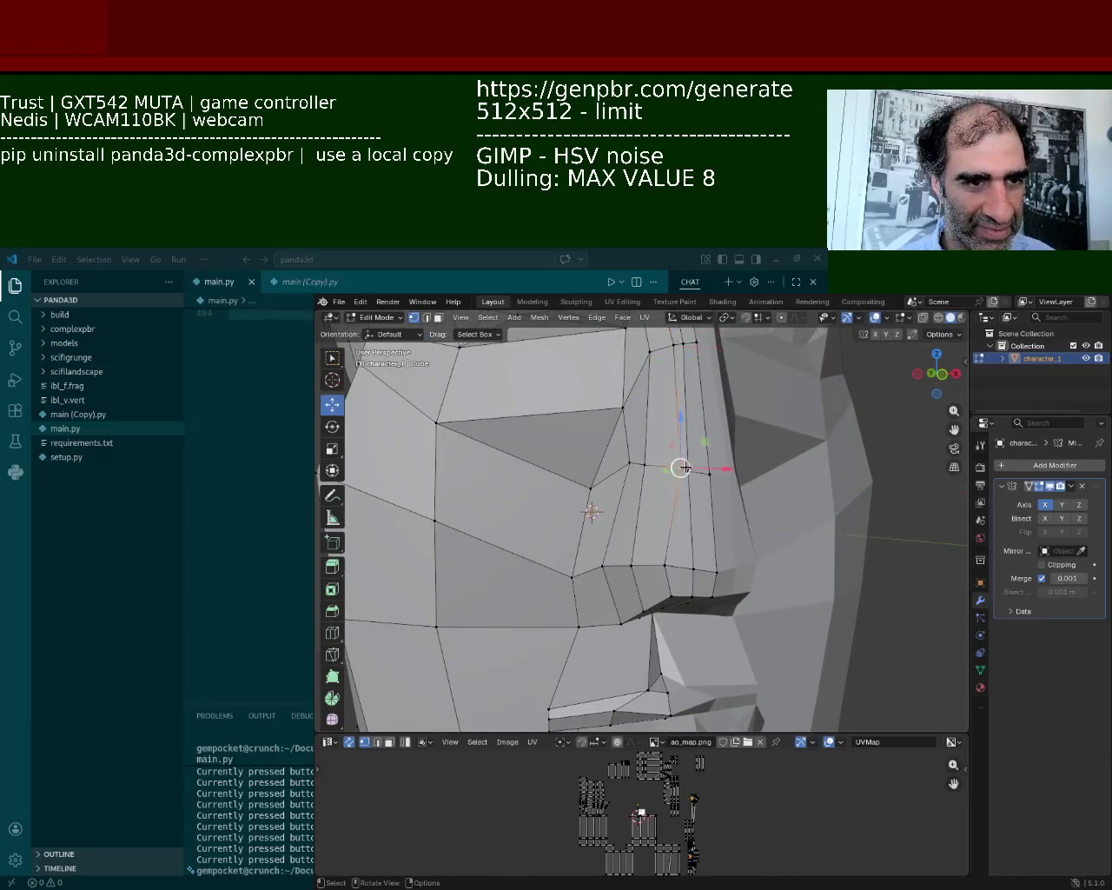
{"action": "key", "text": "g"}
{"action": "key", "text": "x"}
{"action": "left_click", "coordinate": [702, 471]}
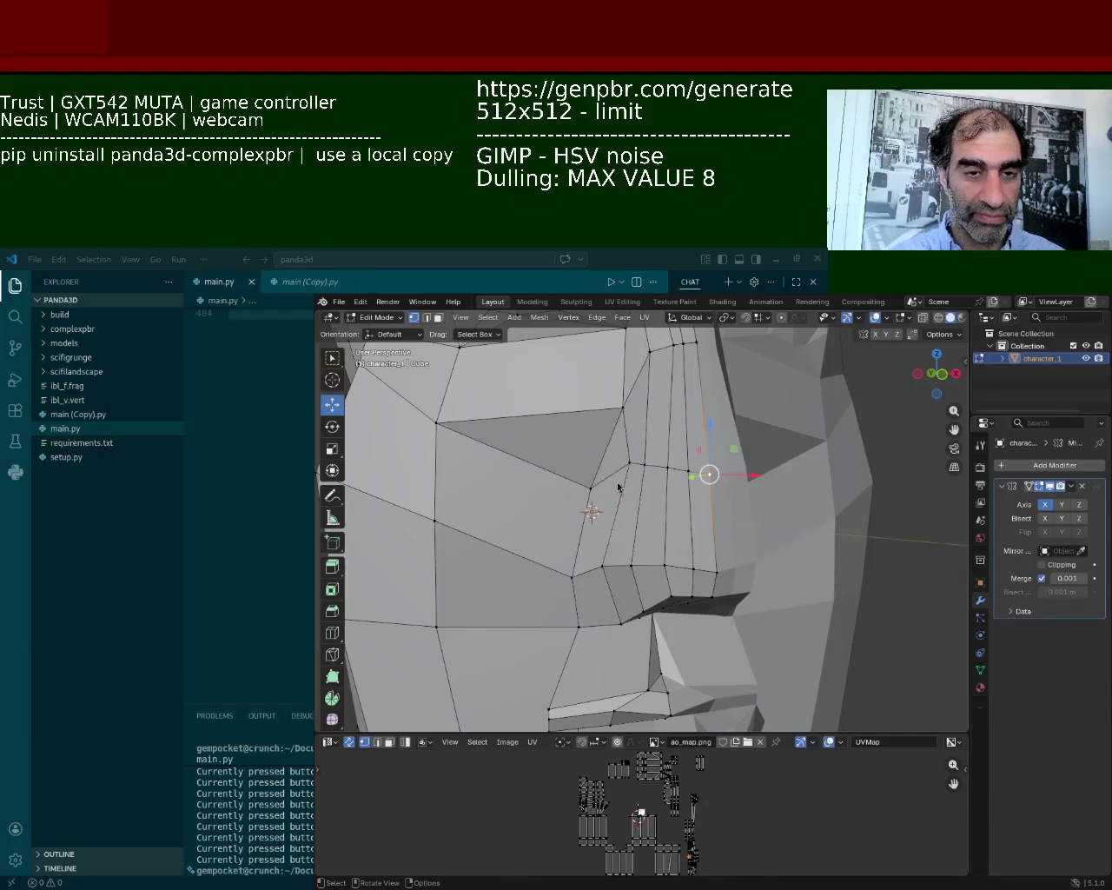
Move the face under the nose tip sideways along the X axis
{"action": "middle_click_drag", "start_coordinate": [635, 645], "coordinate": [758, 564]}
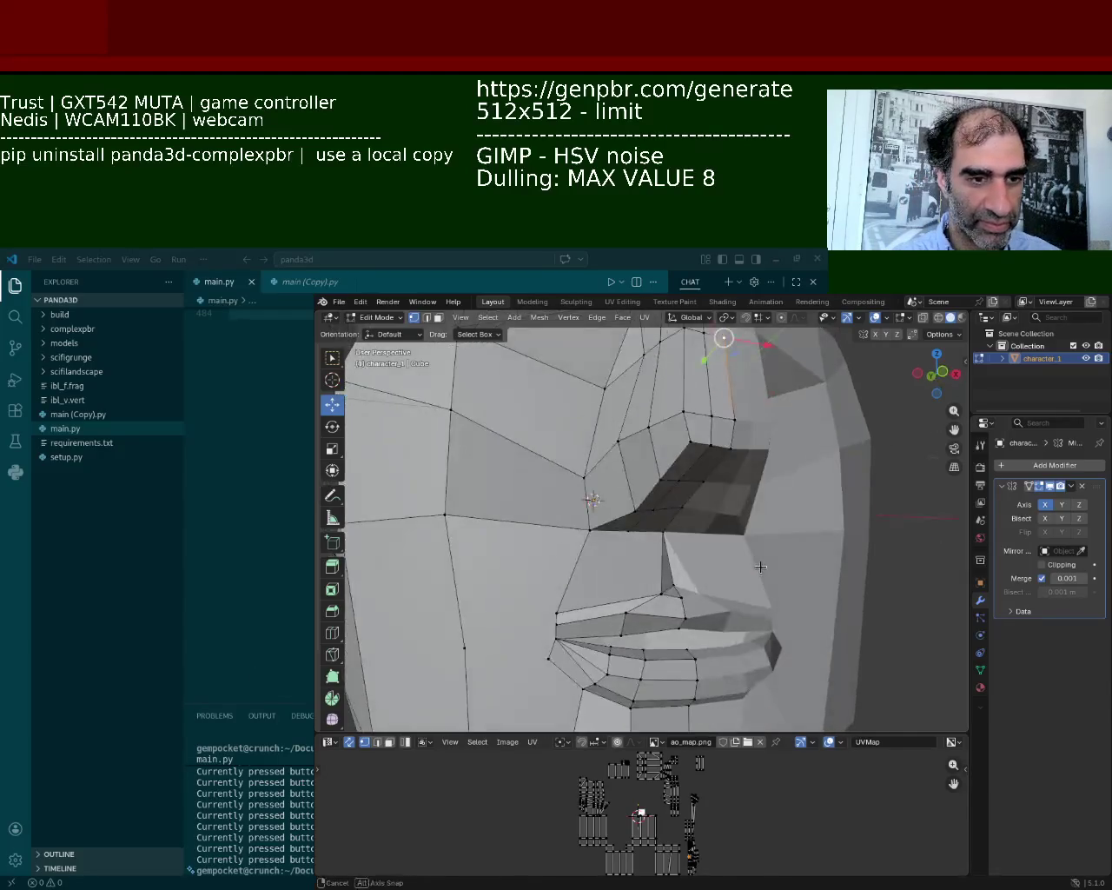
{"action": "left_click", "coordinate": [699, 476]}
{"action": "left_click_drag", "start_coordinate": [691, 450], "coordinate": [721, 509]}
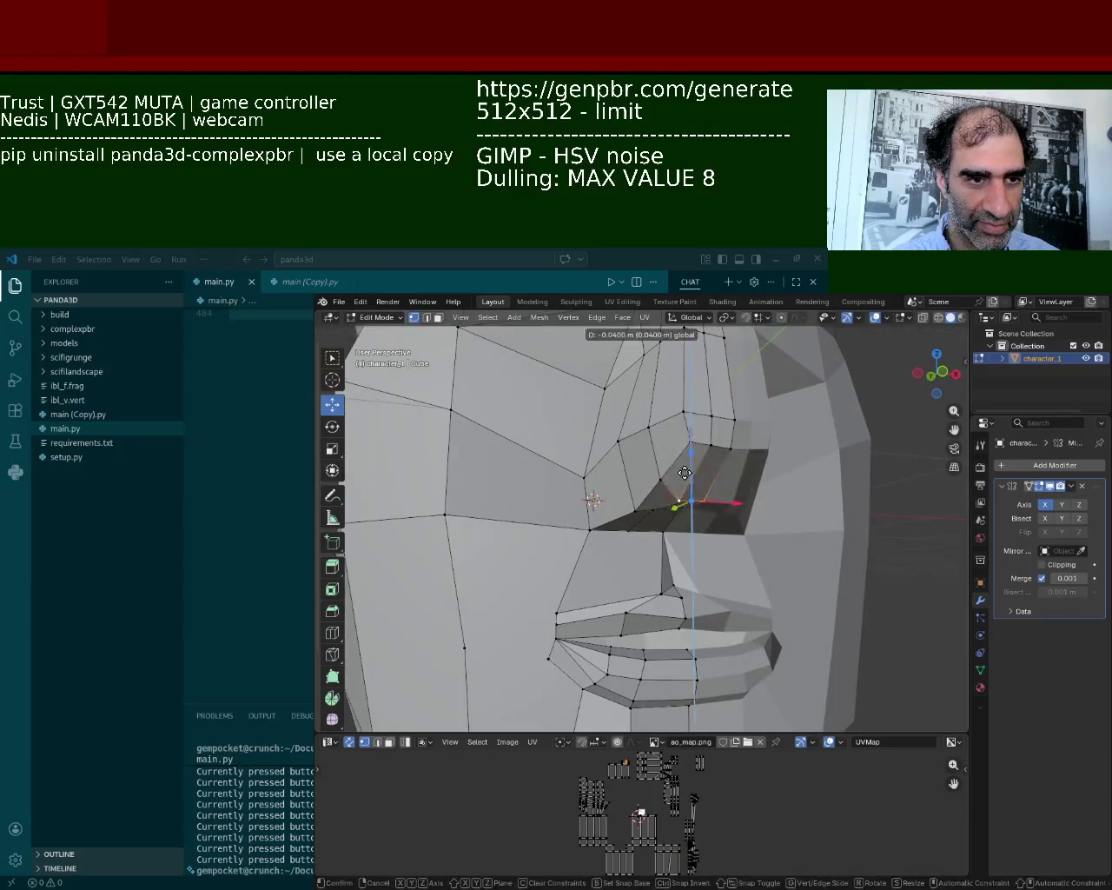
{"action": "scroll", "coordinate": [721, 521], "scroll_direction": "up", "scroll_amount": 2}
{"action": "left_click_drag", "start_coordinate": [764, 626], "coordinate": [757, 627]}
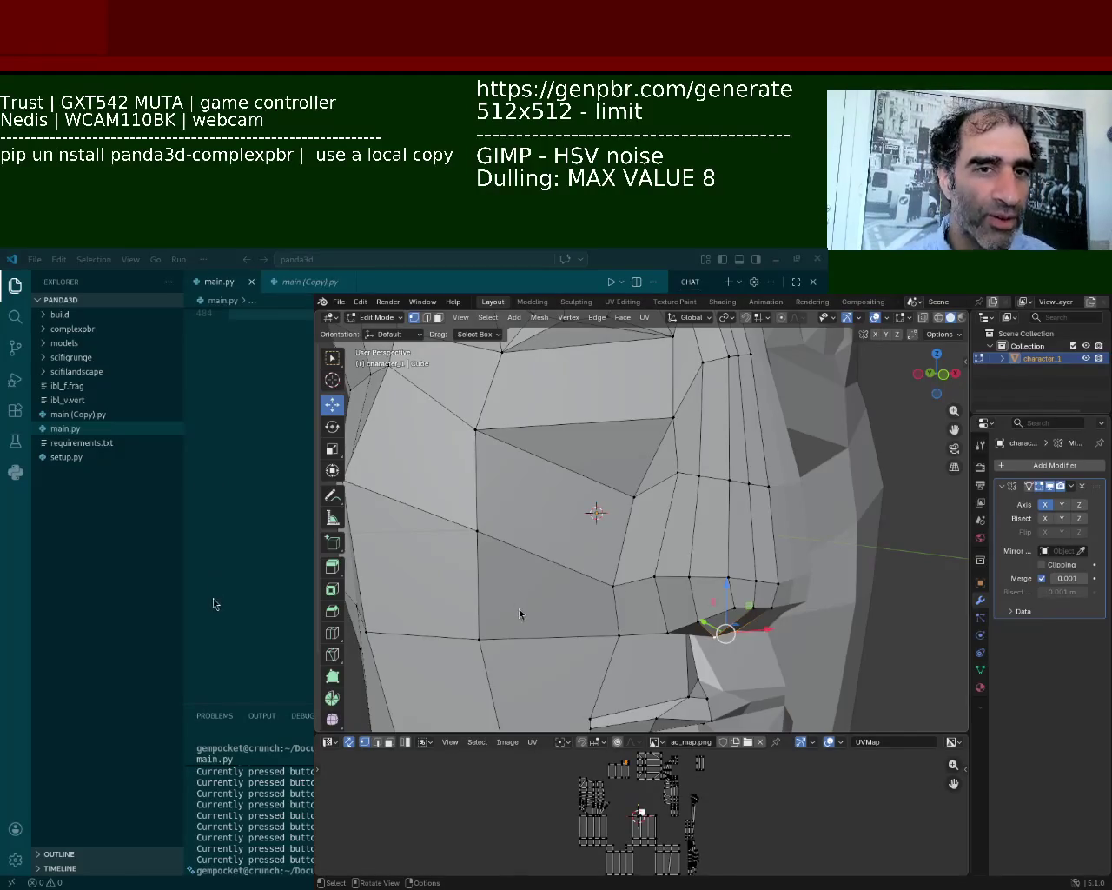
{"action": "left_click", "coordinate": [347, 304]}
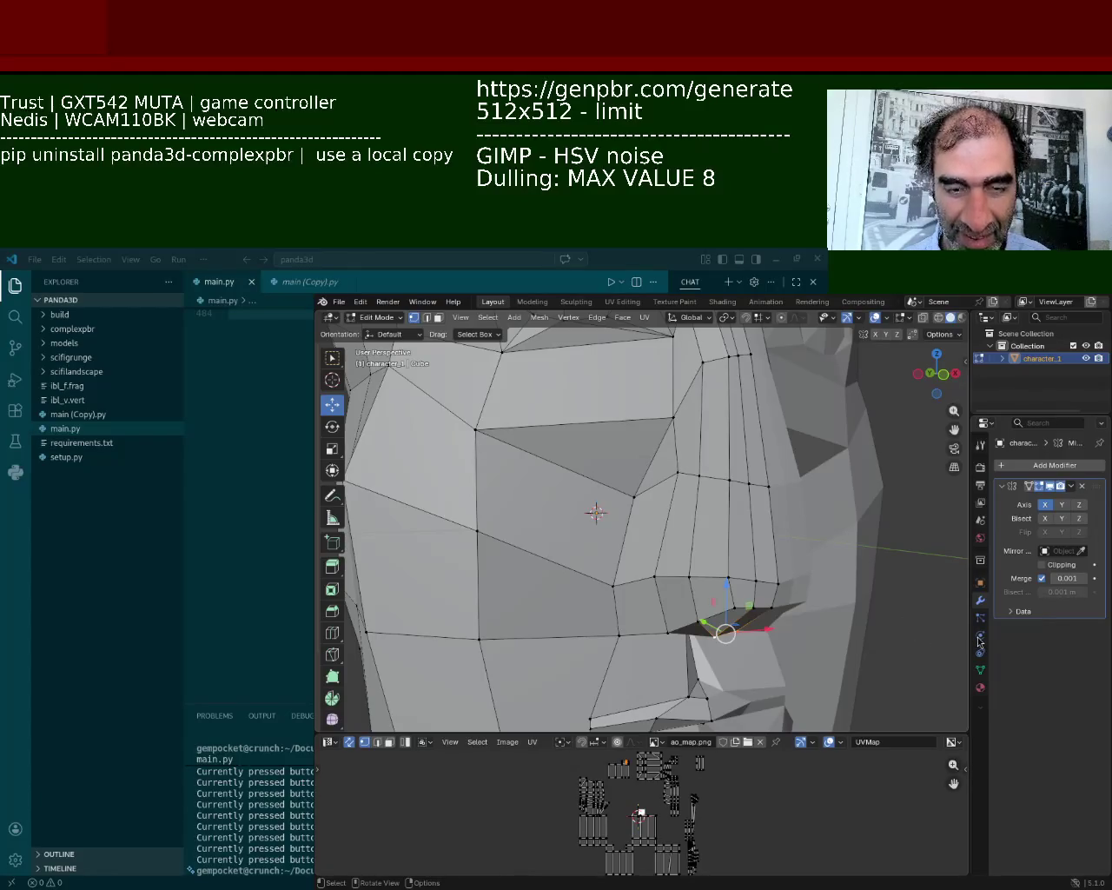
{"action": "key", "text": "Tab"}
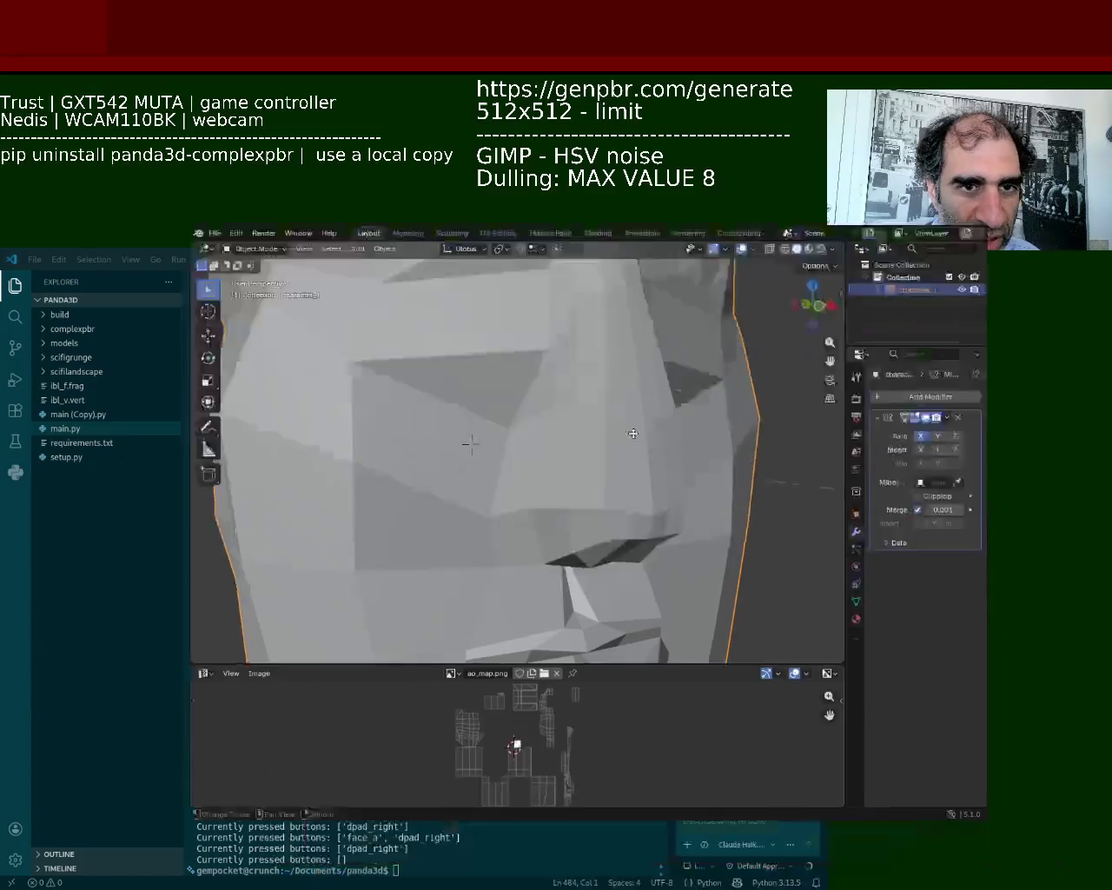
{"action": "left_click_drag", "start_coordinate": [784, 496], "coordinate": [773, 499], "text": "super"}
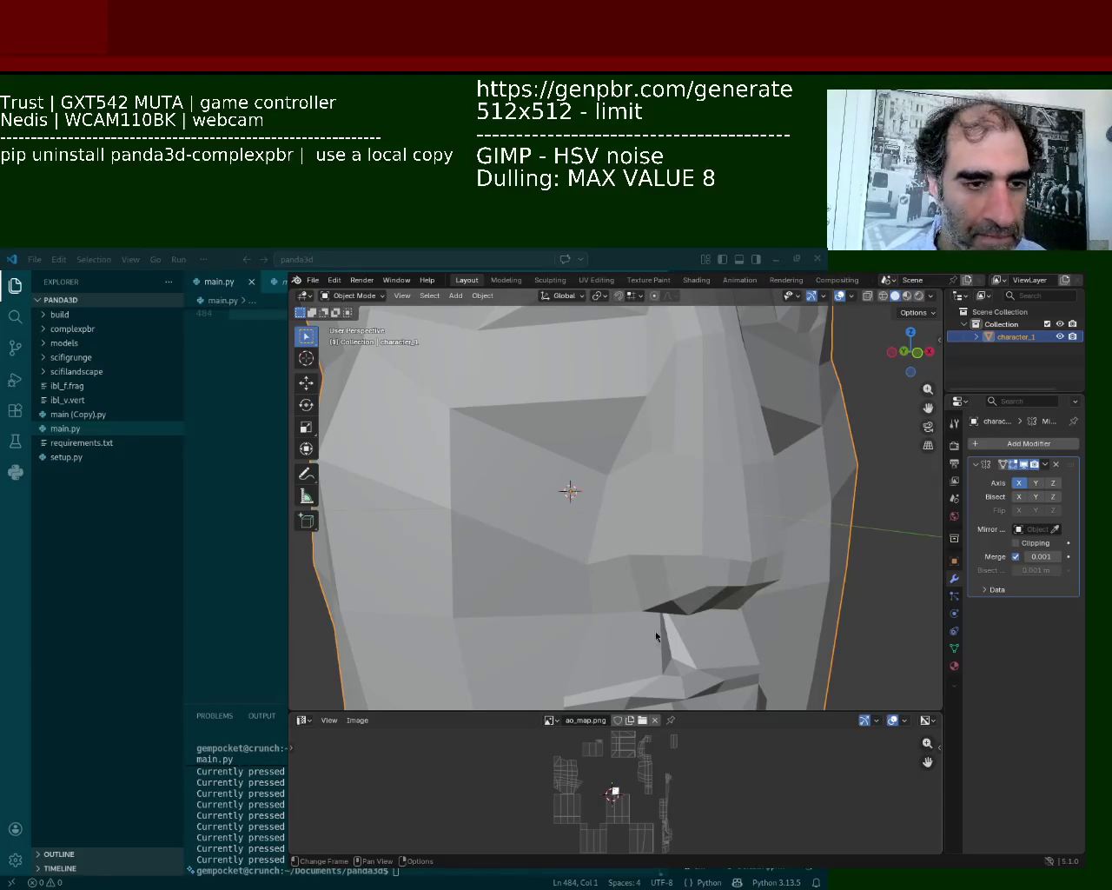
{"action": "mouse_move", "coordinate": [664, 473]}
{"action": "middle_mouse_down"}
{"action": "mouse_move", "coordinate": [675, 585]}
{"action": "mouse_move", "coordinate": [654, 486]}
{"action": "mouse_move", "coordinate": [687, 541]}
{"action": "mouse_move", "coordinate": [691, 502]}
{"action": "mouse_move", "coordinate": [640, 427]}
{"action": "mouse_move", "coordinate": [649, 460]}
{"action": "mouse_move", "coordinate": [690, 481]}
{"action": "mouse_move", "coordinate": [667, 459]}
{"action": "mouse_move", "coordinate": [690, 504]}
{"action": "mouse_move", "coordinate": [708, 416]}
{"action": "mouse_move", "coordinate": [751, 484]}
{"action": "mouse_move", "coordinate": [707, 430]}
{"action": "mouse_move", "coordinate": [663, 571]}
{"action": "mouse_move", "coordinate": [621, 606]}
{"action": "mouse_move", "coordinate": [683, 616]}
{"action": "mouse_move", "coordinate": [702, 596]}
{"action": "mouse_move", "coordinate": [603, 509]}
{"action": "mouse_move", "coordinate": [537, 489]}
{"action": "mouse_move", "coordinate": [713, 437]}
{"action": "mouse_move", "coordinate": [628, 462]}
{"action": "mouse_move", "coordinate": [667, 461]}
{"action": "mouse_move", "coordinate": [596, 419]}
{"action": "mouse_move", "coordinate": [635, 521]}
{"action": "mouse_move", "coordinate": [651, 492]}
{"action": "mouse_move", "coordinate": [434, 336]}
{"action": "middle_mouse_up"}
{"action": "scroll", "coordinate": [689, 504], "scroll_direction": "down", "scroll_amount": 5}
{"action": "scroll", "coordinate": [708, 416], "scroll_direction": "up", "scroll_amount": 3}
{"action": "key", "text": "Tab"}
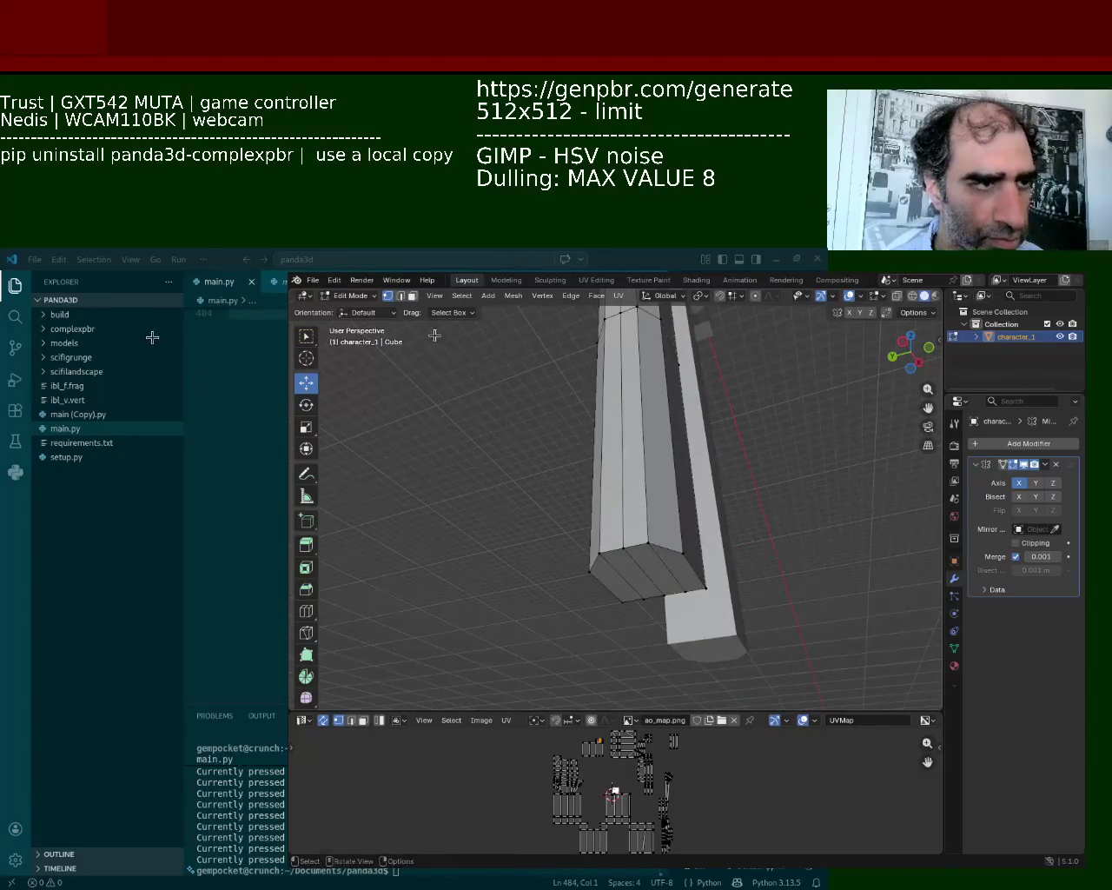
Extrude the leg's bottom cap faces sideways to form a foot
{"action": "key", "text": "3"}
{"action": "left_click", "coordinate": [669, 569]}
{"action": "left_click", "coordinate": [665, 572], "text": "shift"}
{"action": "left_click", "coordinate": [652, 573], "text": "shift"}
{"action": "left_click", "coordinate": [641, 576], "text": "shift"}
{"action": "key", "text": "e"}
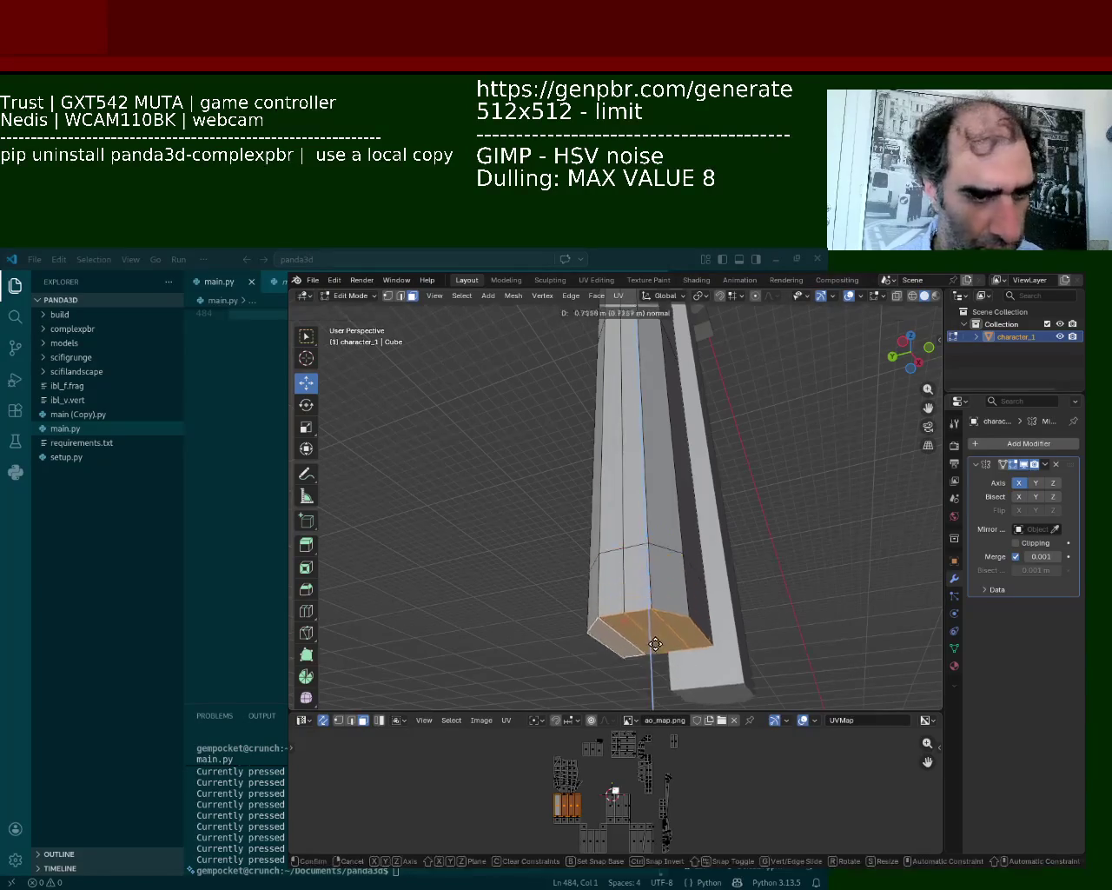
{"action": "key", "text": "z"}
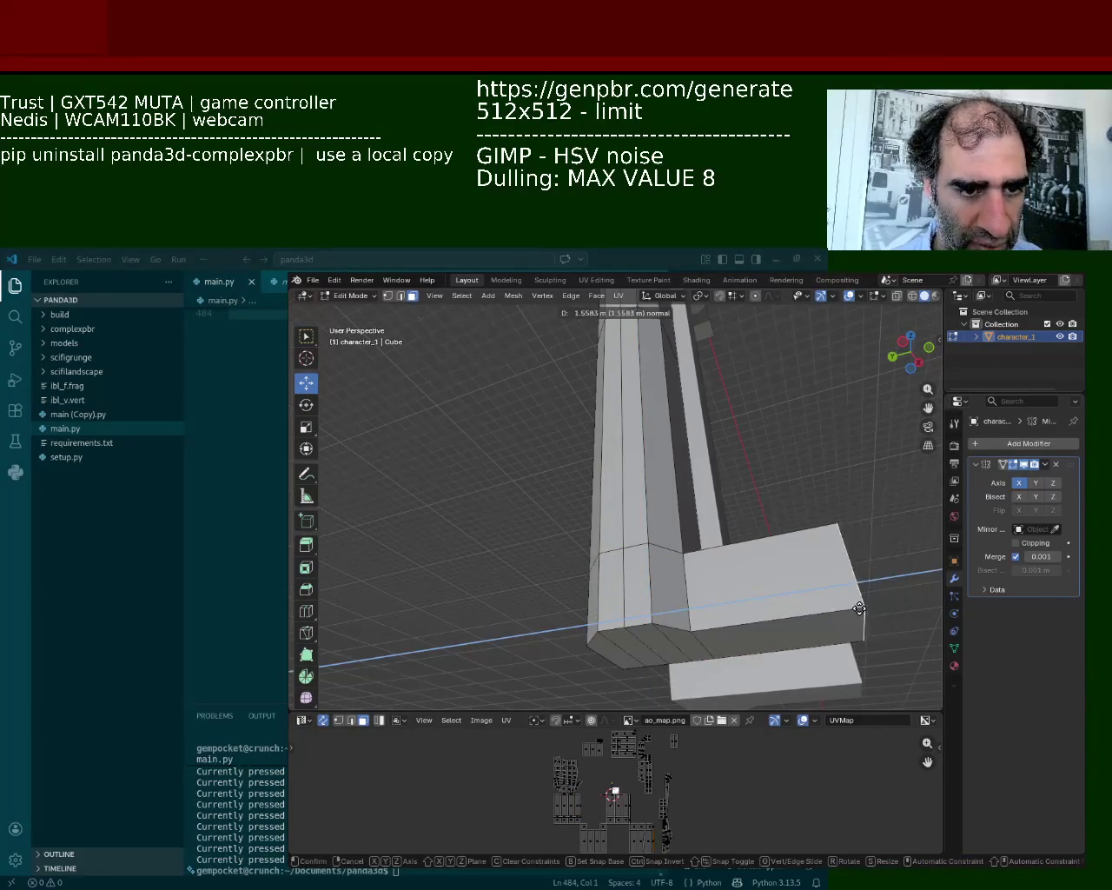
{"action": "left_click", "coordinate": [821, 608]}
Move a corner vertex of the foot along the X axis
{"action": "middle_click_drag", "start_coordinate": [821, 608], "coordinate": [480, 412]}
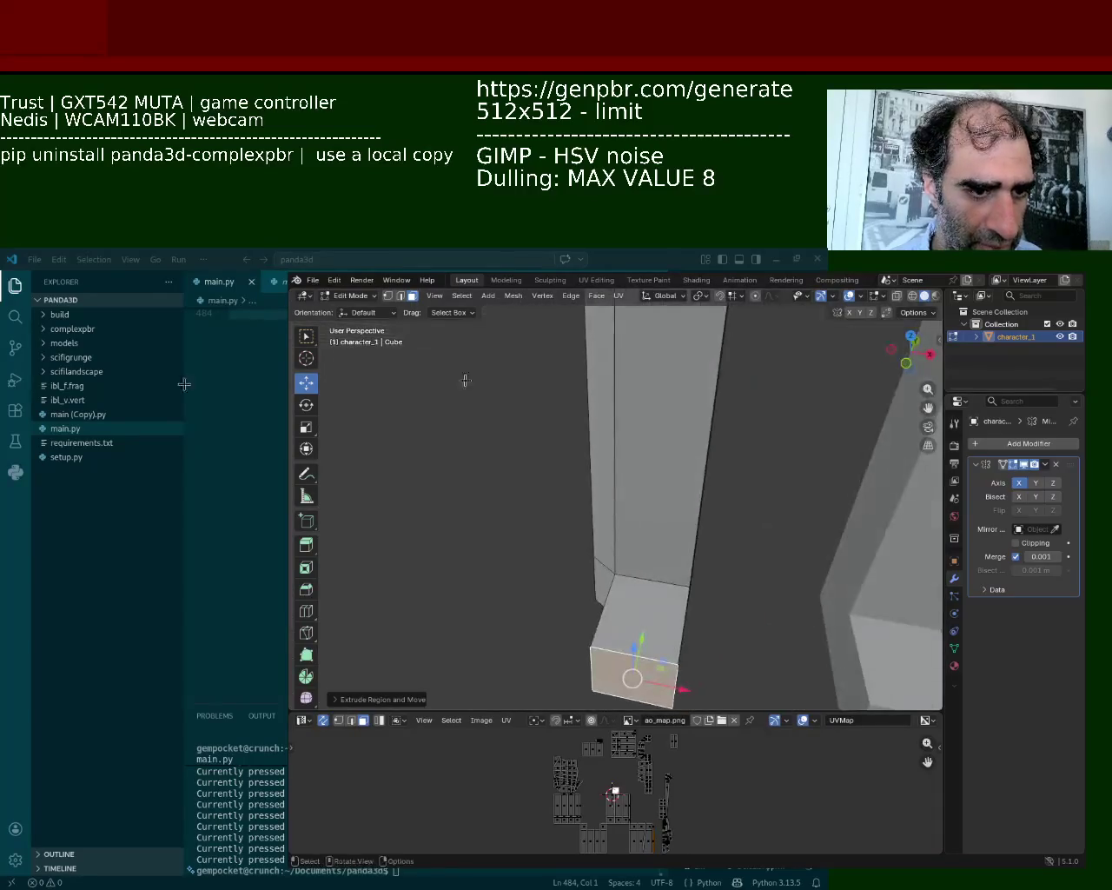
{"action": "key", "text": "1"}
{"action": "left_click", "coordinate": [590, 646]}
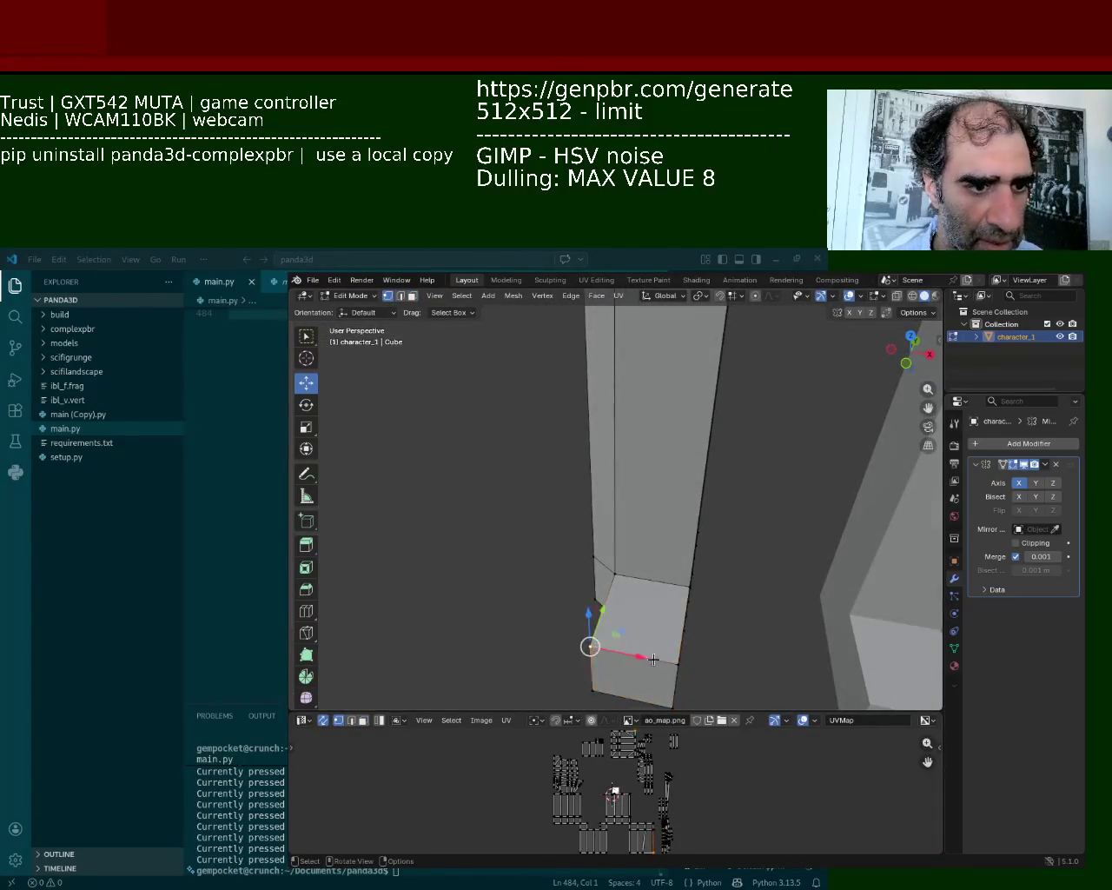
{"action": "key", "text": "g"}
{"action": "key", "text": "x"}
{"action": "left_click", "coordinate": [689, 671]}
Move the small face at the leg's lower front along the X axis
{"action": "mouse_move", "coordinate": [689, 670]}
{"action": "middle_mouse_down"}
{"action": "mouse_move", "coordinate": [608, 565]}
{"action": "mouse_move", "coordinate": [522, 539]}
{"action": "middle_mouse_up"}
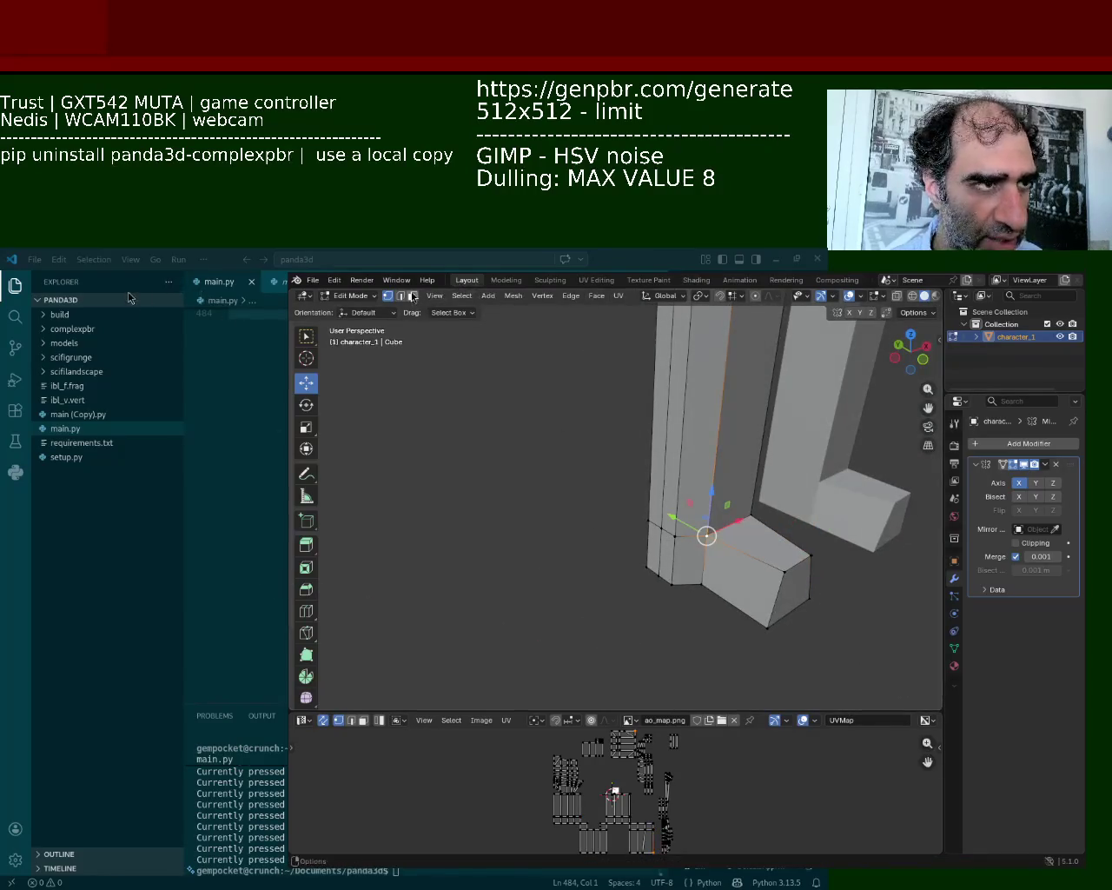
{"action": "key", "text": "3"}
{"action": "left_click", "coordinate": [663, 556]}
{"action": "key", "text": "g"}
{"action": "key", "text": "x"}
{"action": "left_click", "coordinate": [713, 527]}
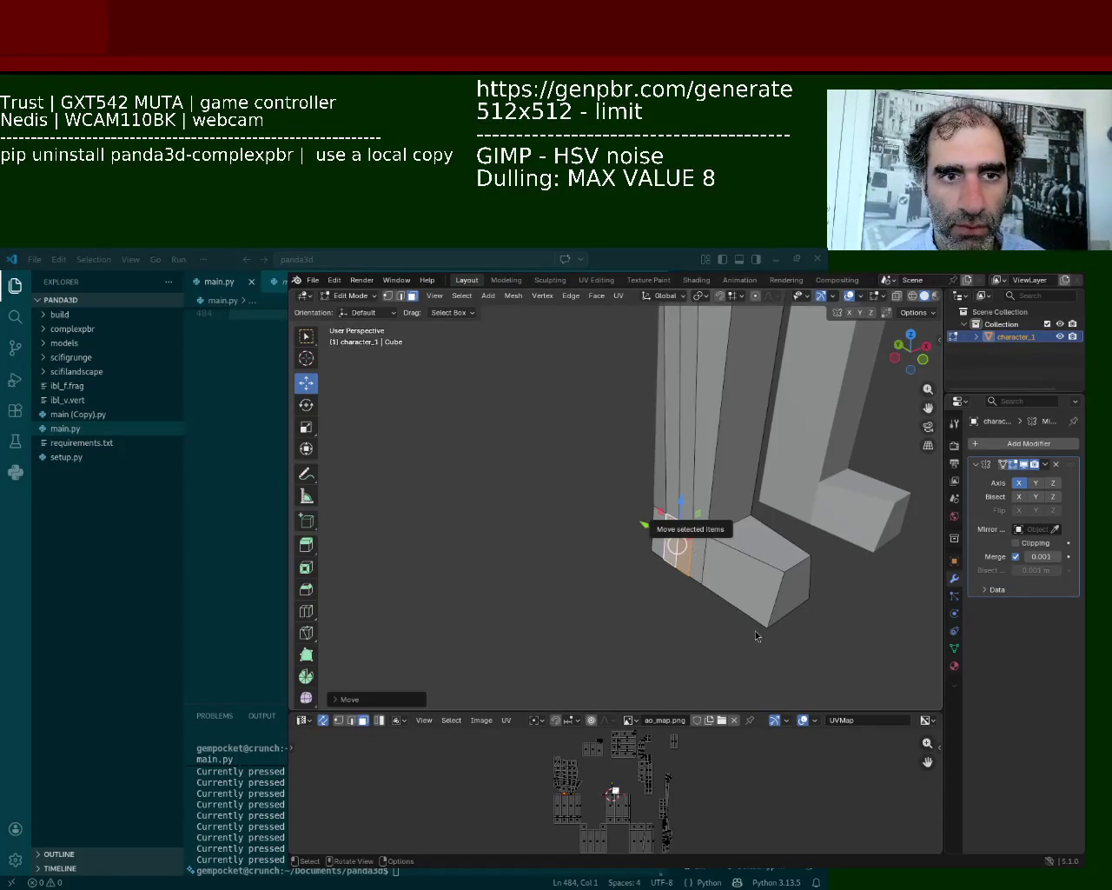
Select the top and bottom edges of the leg block, checking the Edge menu
{"action": "mouse_move", "coordinate": [486, 654]}
{"action": "middle_mouse_down"}
{"action": "mouse_move", "coordinate": [644, 559]}
{"action": "mouse_move", "coordinate": [561, 538]}
{"action": "mouse_move", "coordinate": [675, 574]}
{"action": "mouse_move", "coordinate": [698, 517]}
{"action": "mouse_move", "coordinate": [704, 626]}
{"action": "mouse_move", "coordinate": [627, 494]}
{"action": "middle_mouse_up"}
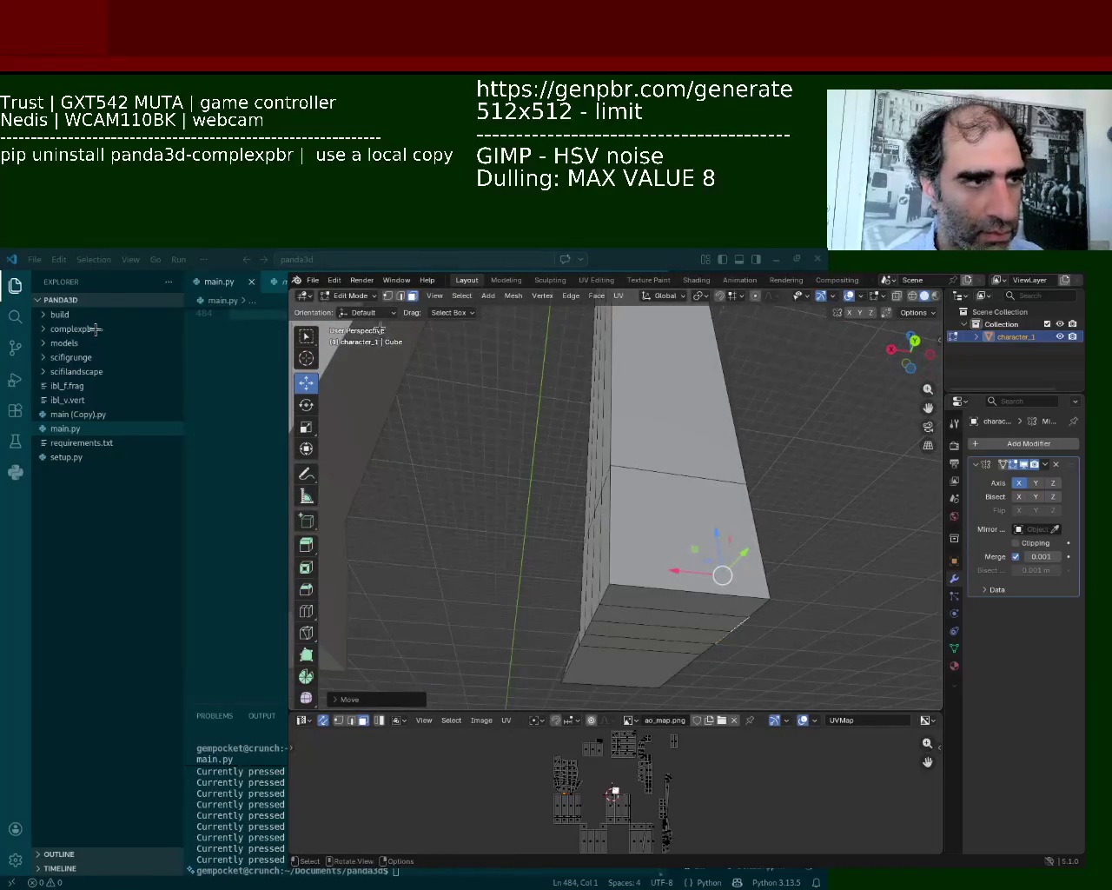
{"action": "key", "text": "1"}
{"action": "left_click", "coordinate": [611, 466]}
{"action": "left_click", "coordinate": [746, 483], "text": "shift"}
{"action": "right_click", "coordinate": [622, 480]}
{"action": "left_click", "coordinate": [610, 583]}
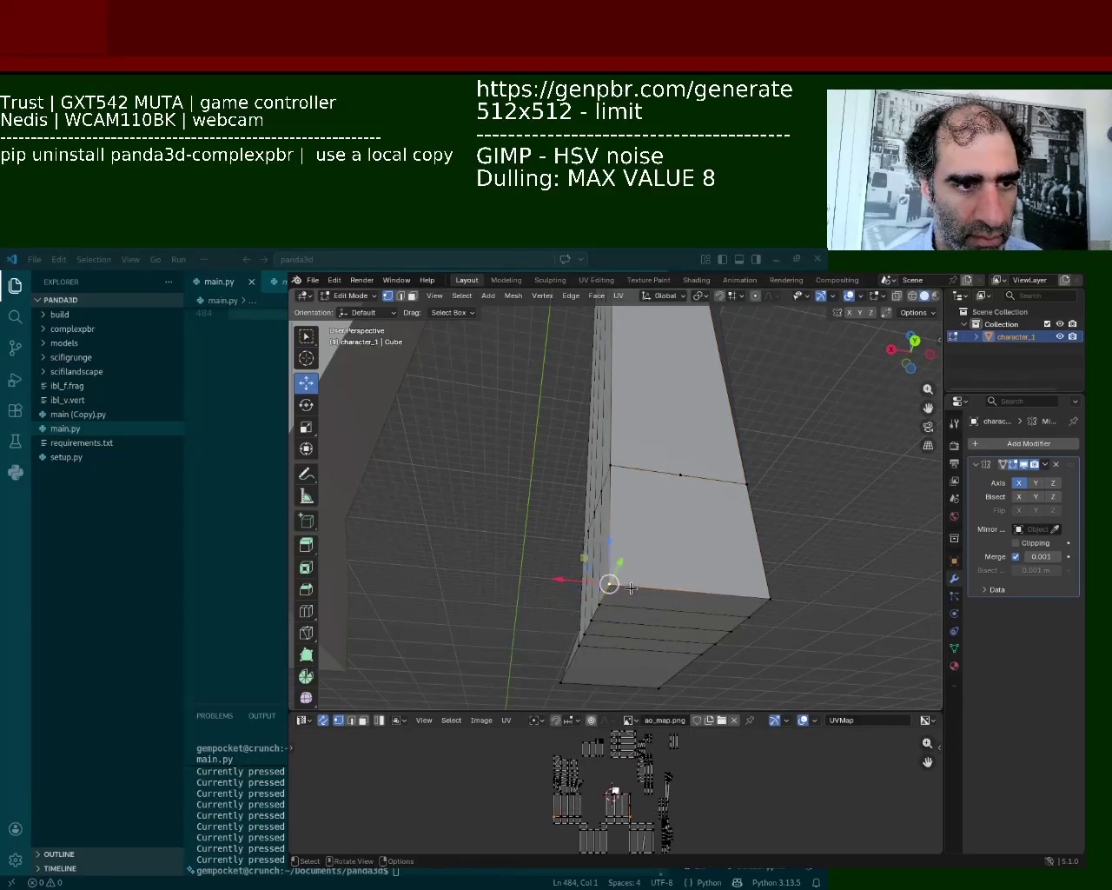
{"action": "key", "text": "ctrl+e"}
{"action": "left_click", "coordinate": [706, 485]}
{"action": "left_click", "coordinate": [698, 568], "text": "shift"}
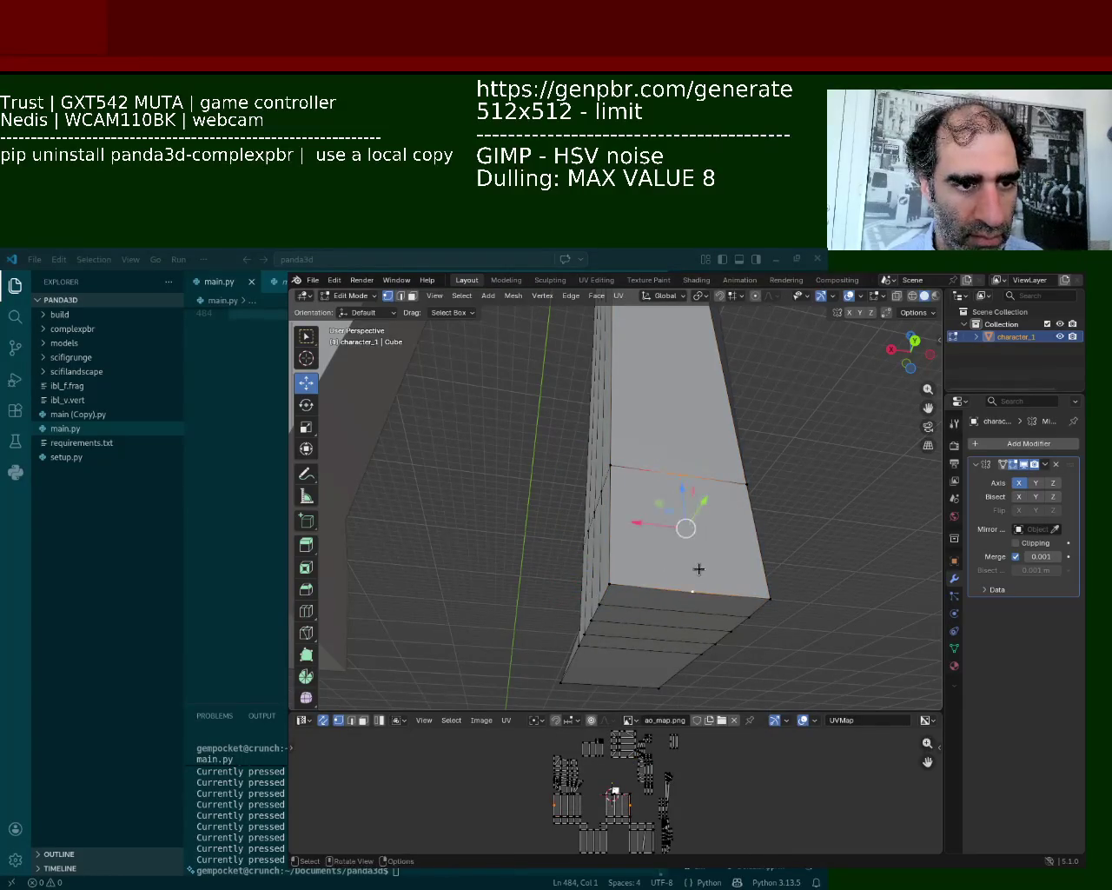
Push a vertical edge on the leg's front along the Y axis
{"action": "middle_click_drag", "start_coordinate": [655, 516], "coordinate": [695, 544]}
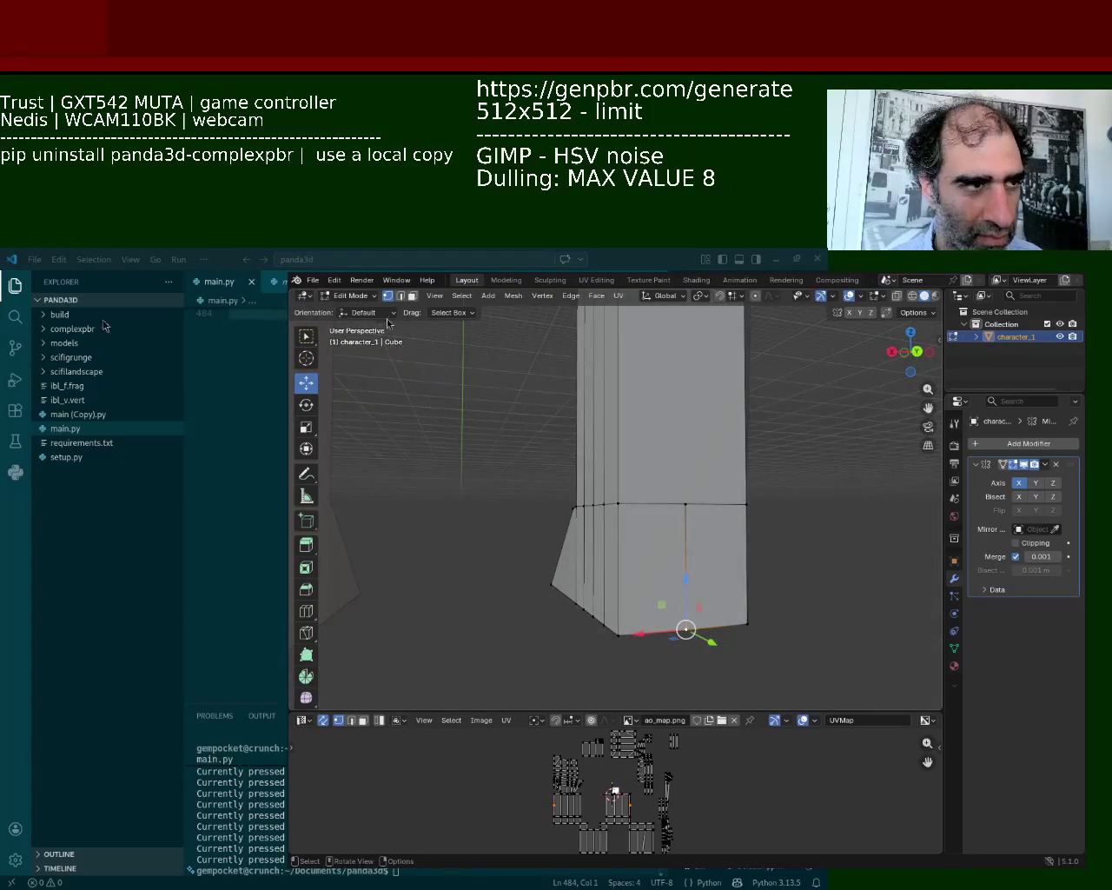
{"action": "key", "text": "alt+a"}
{"action": "left_click", "coordinate": [672, 560]}
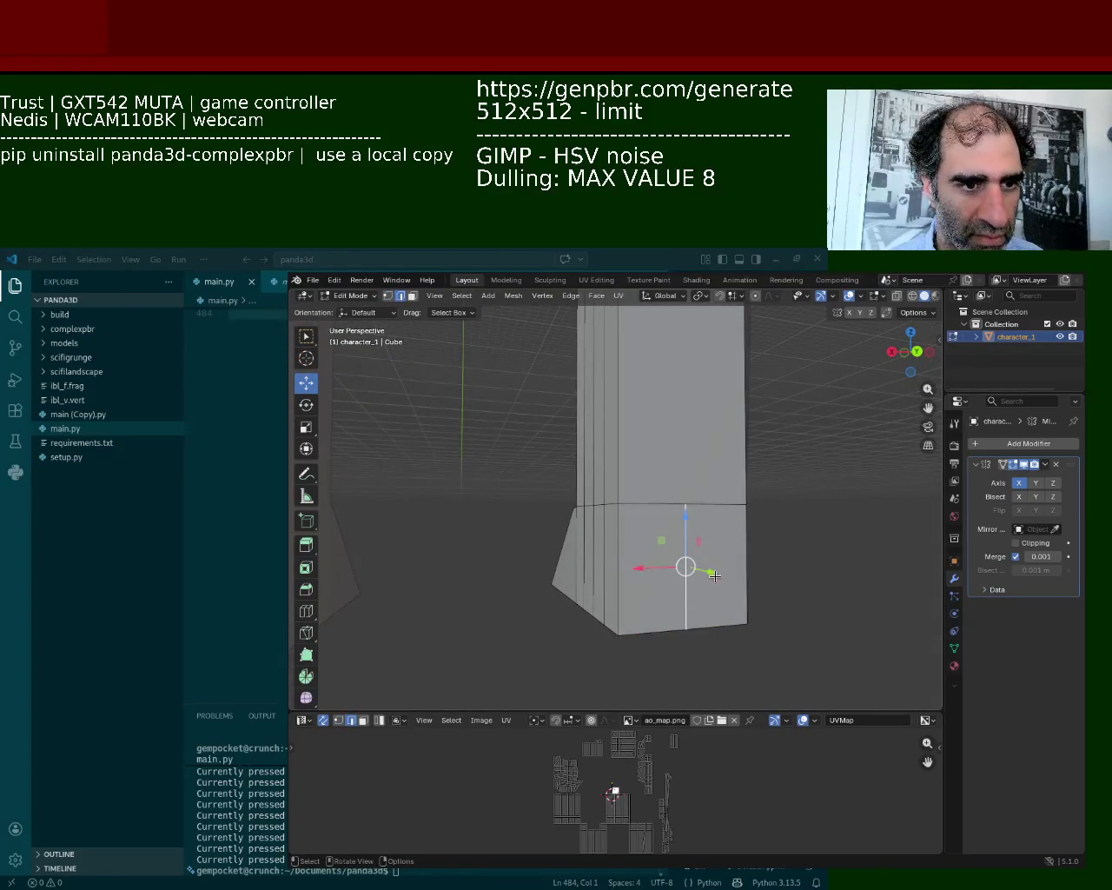
{"action": "left_click_drag", "start_coordinate": [710, 572], "coordinate": [749, 615]}
{"action": "mouse_move", "coordinate": [749, 615]}
{"action": "middle_mouse_down"}
{"action": "mouse_move", "coordinate": [674, 481]}
{"action": "mouse_move", "coordinate": [638, 524]}
{"action": "middle_mouse_up"}
{"action": "left_click", "coordinate": [387, 296]}
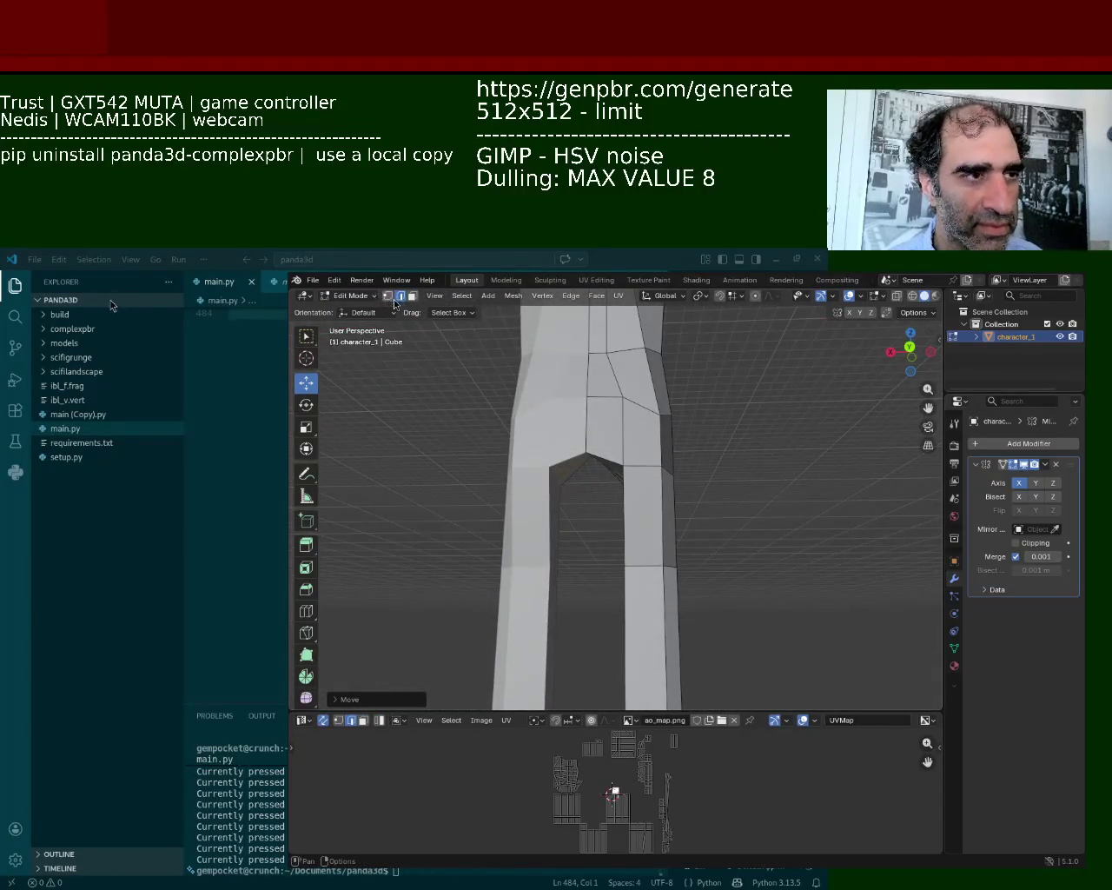
Grab the right leg's bottom vertex and pull it along the Y axis
{"action": "left_click", "coordinate": [640, 458]}
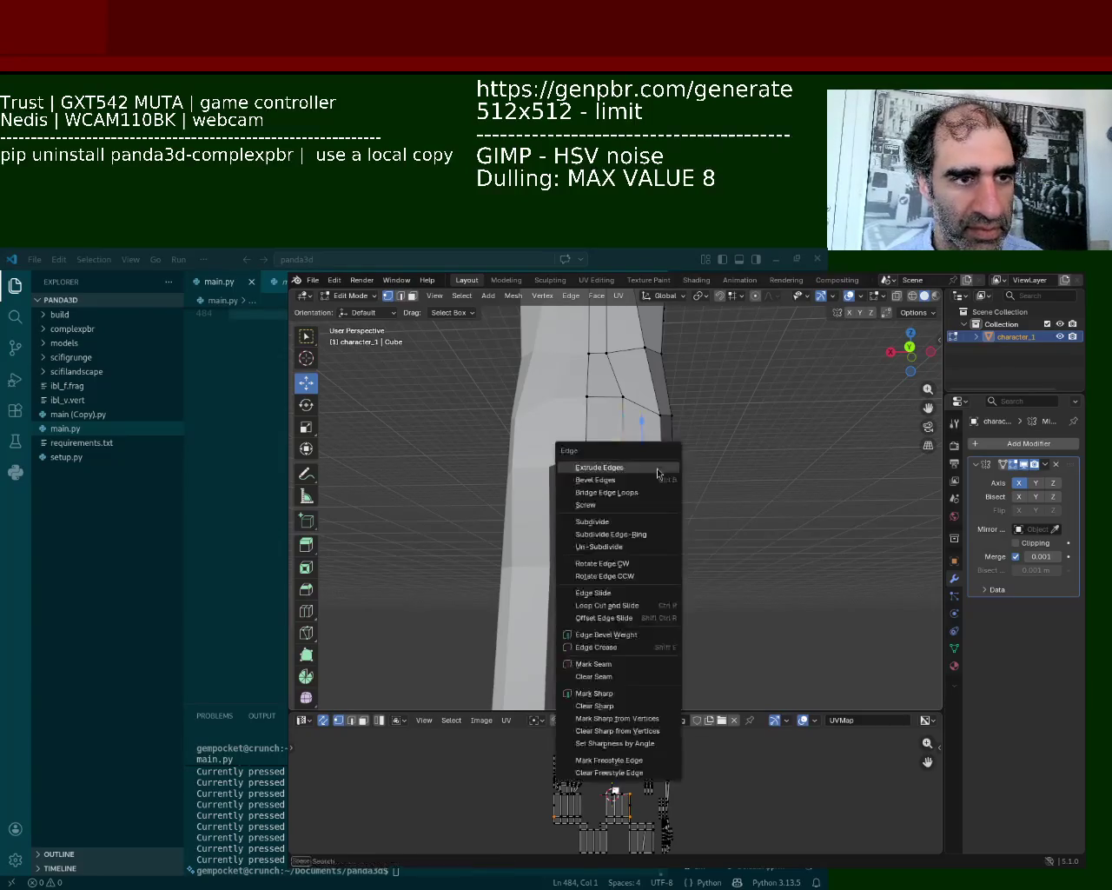
{"action": "mouse_move", "coordinate": [657, 467]}
{"action": "middle_mouse_down"}
{"action": "mouse_move", "coordinate": [682, 622]}
{"action": "mouse_move", "coordinate": [664, 432]}
{"action": "middle_mouse_up"}
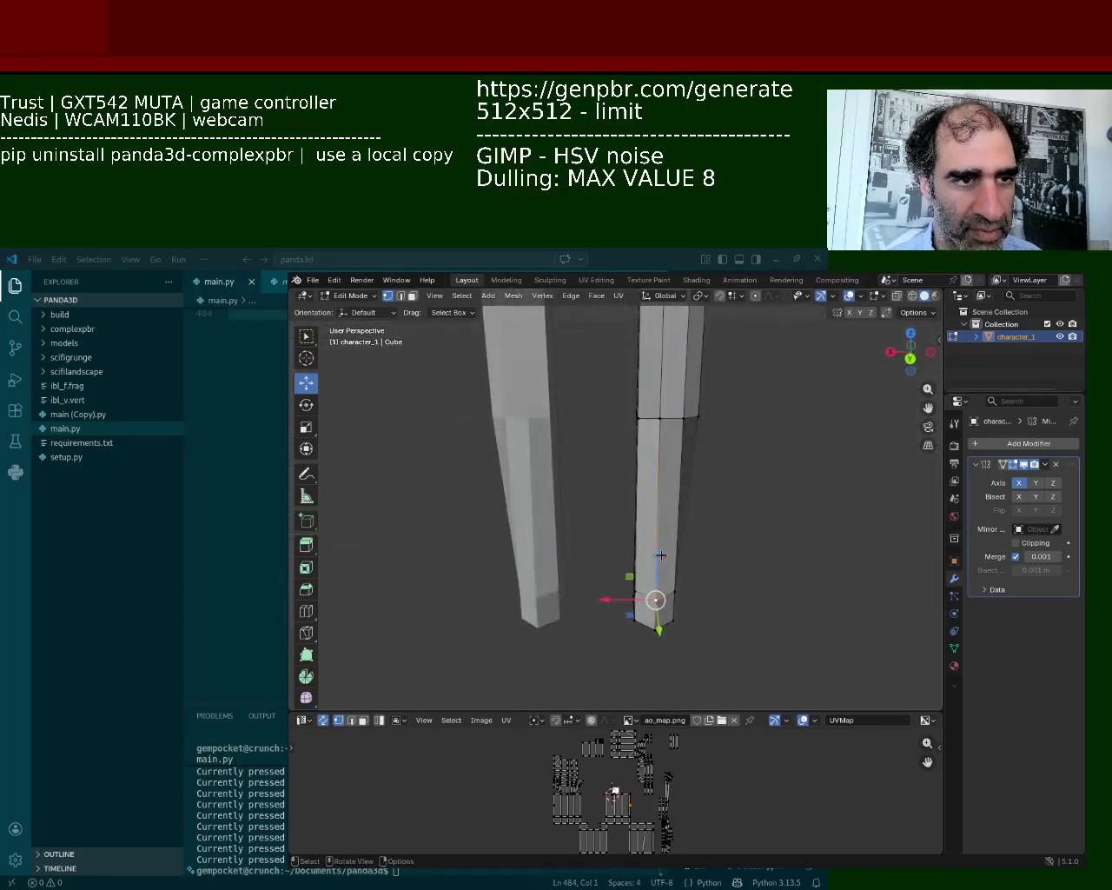
{"action": "key", "text": "g"}
{"action": "key", "text": "y"}
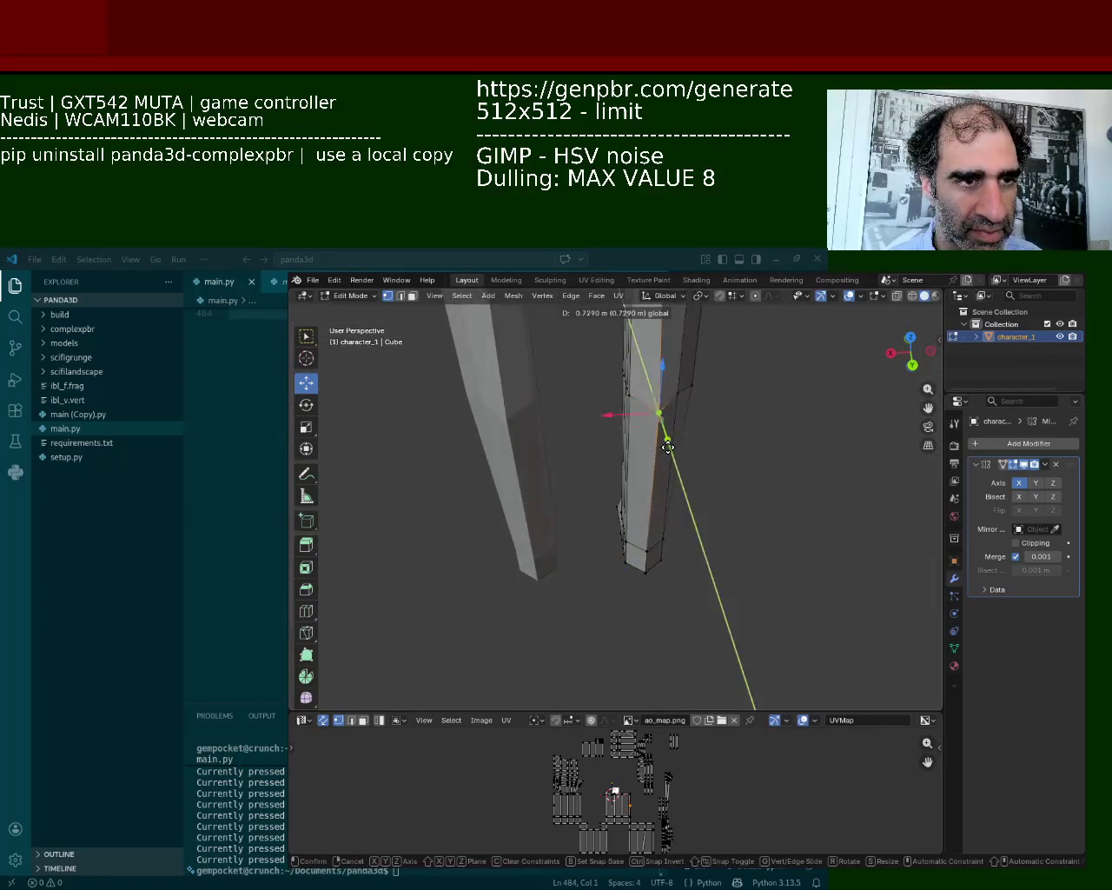
{"action": "left_click", "coordinate": [667, 441]}
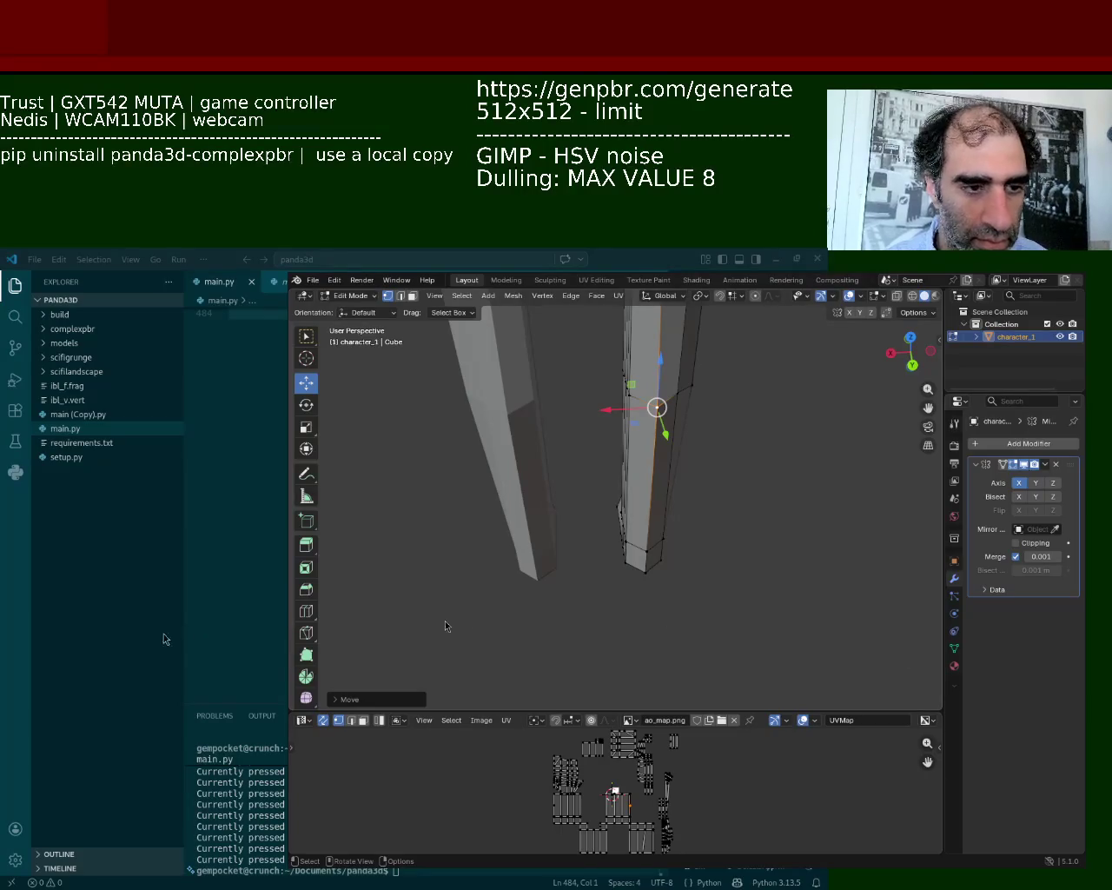
Orbit the view to inspect the leg from below
{"action": "mouse_move", "coordinate": [448, 620]}
{"action": "middle_mouse_down"}
{"action": "mouse_move", "coordinate": [565, 349]}
{"action": "mouse_move", "coordinate": [582, 456]}
{"action": "mouse_move", "coordinate": [637, 619]}
{"action": "mouse_move", "coordinate": [608, 496]}
{"action": "mouse_move", "coordinate": [596, 521]}
{"action": "mouse_move", "coordinate": [568, 527]}
{"action": "middle_mouse_up"}
Vertex-slide the leg edge's vertices down toward the foot corner
{"action": "left_click", "coordinate": [559, 462]}
{"action": "mouse_move", "coordinate": [558, 462]}
{"action": "middle_mouse_down"}
{"action": "mouse_move", "coordinate": [591, 521]}
{"action": "mouse_move", "coordinate": [575, 524]}
{"action": "middle_mouse_up"}
{"action": "left_click", "coordinate": [663, 520]}
{"action": "mouse_move", "coordinate": [665, 518]}
{"action": "middle_mouse_down"}
{"action": "mouse_move", "coordinate": [640, 509]}
{"action": "mouse_move", "coordinate": [660, 498]}
{"action": "mouse_move", "coordinate": [657, 549]}
{"action": "mouse_move", "coordinate": [632, 500]}
{"action": "middle_mouse_up"}
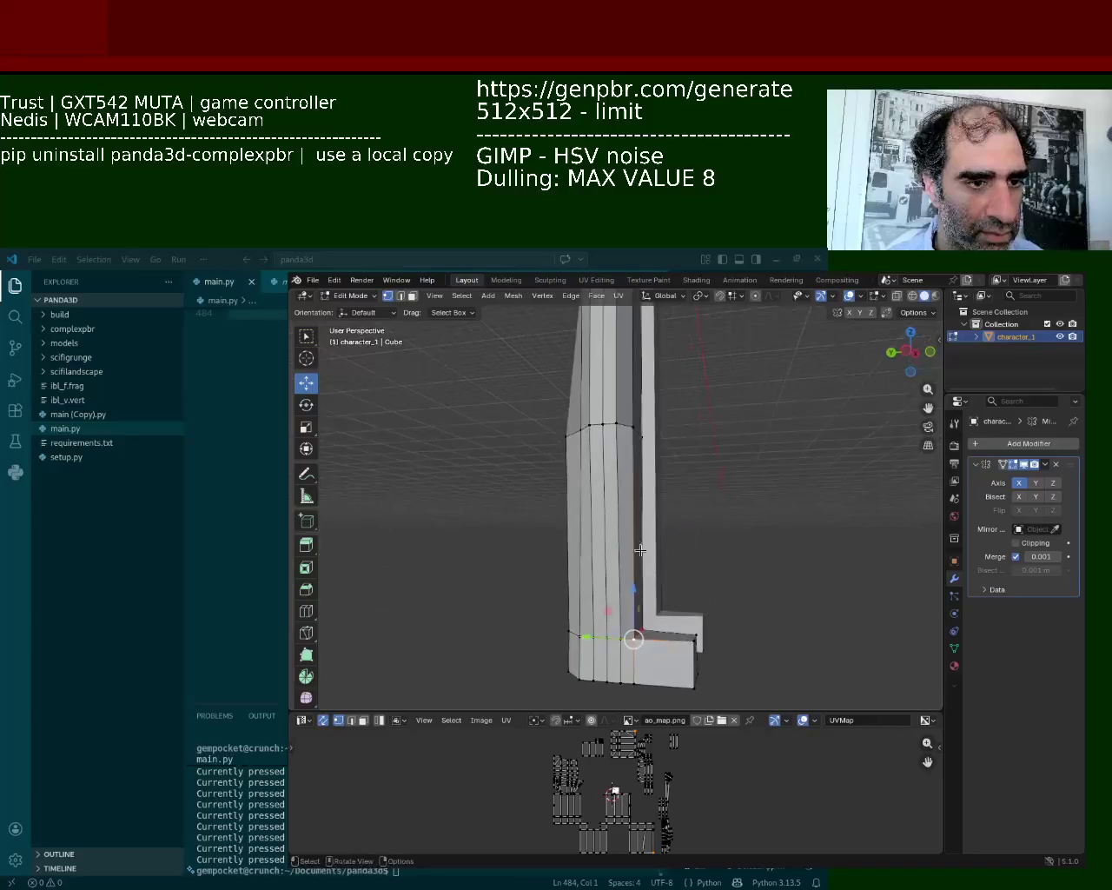
{"action": "left_click", "coordinate": [631, 426]}
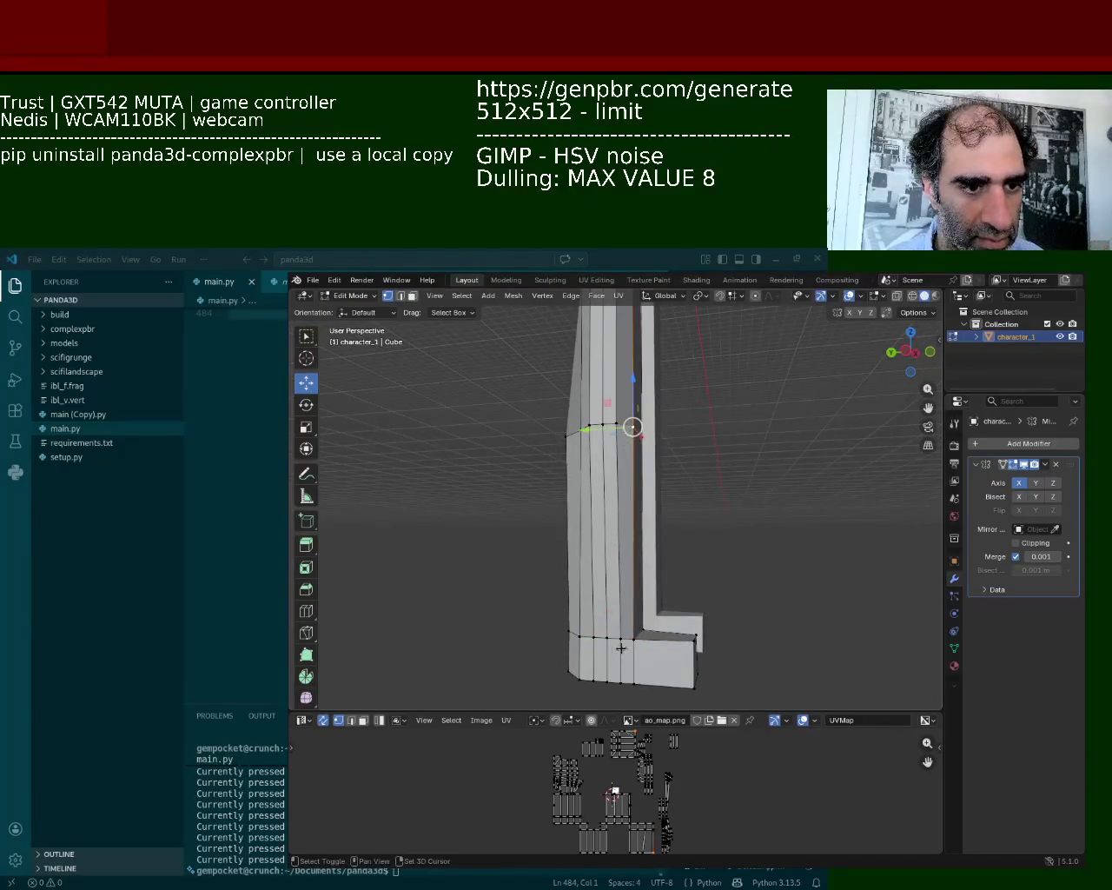
{"action": "left_click", "coordinate": [636, 642], "text": "ctrl"}
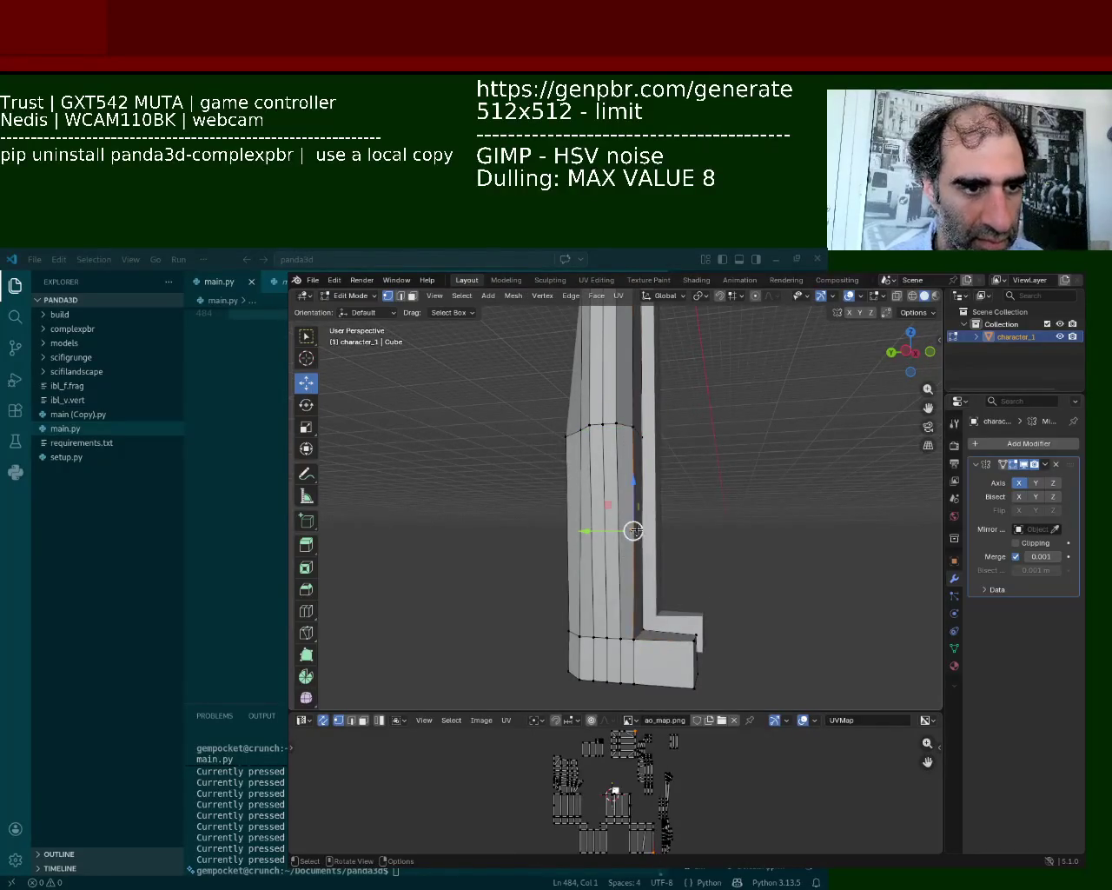
{"action": "key", "text": "shift+v"}
{"action": "left_click", "coordinate": [639, 624]}
Subdivide the right leg's vertical edge loop and slide the new vertex
{"action": "mouse_move", "coordinate": [639, 624]}
{"action": "middle_mouse_down"}
{"action": "mouse_move", "coordinate": [669, 626]}
{"action": "mouse_move", "coordinate": [651, 622]}
{"action": "middle_mouse_up"}
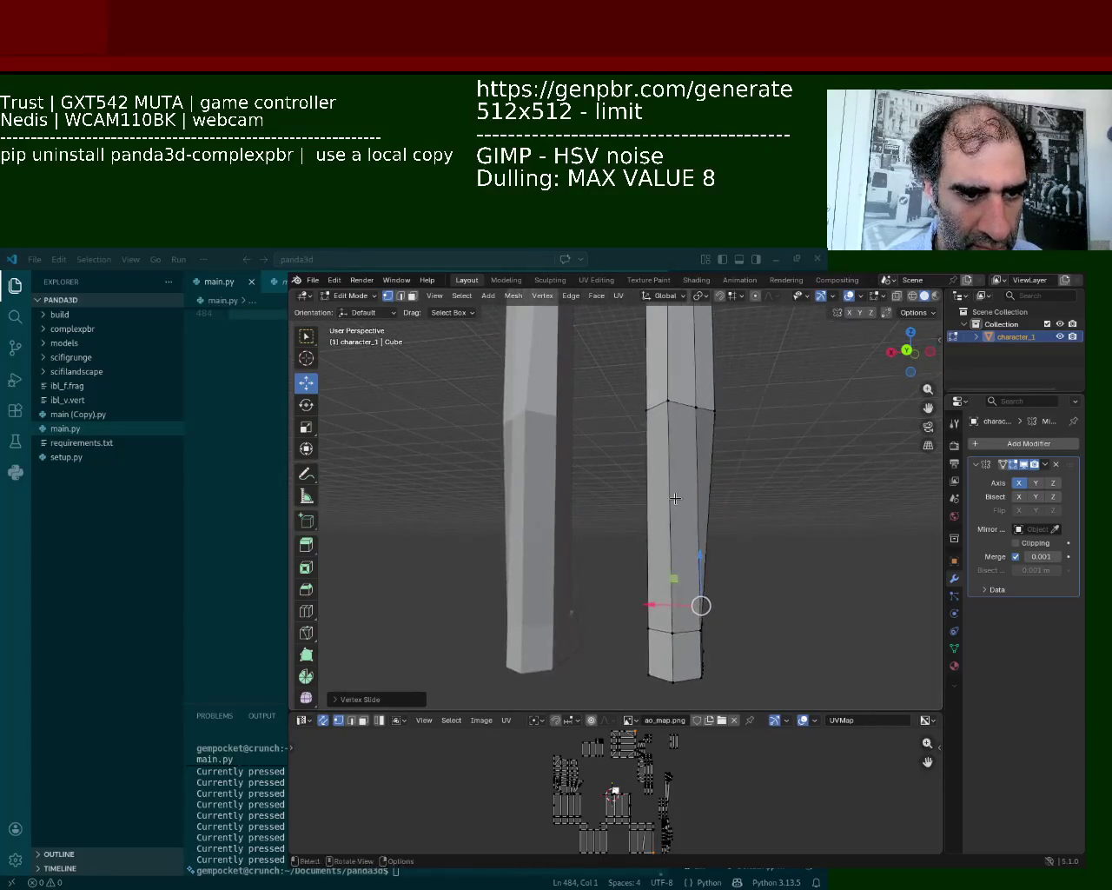
{"action": "left_click", "coordinate": [651, 622], "text": "alt"}
{"action": "right_click", "coordinate": [651, 622]}
{"action": "left_click", "coordinate": [653, 640]}
{"action": "key", "text": "g"}
{"action": "key", "text": "g"}
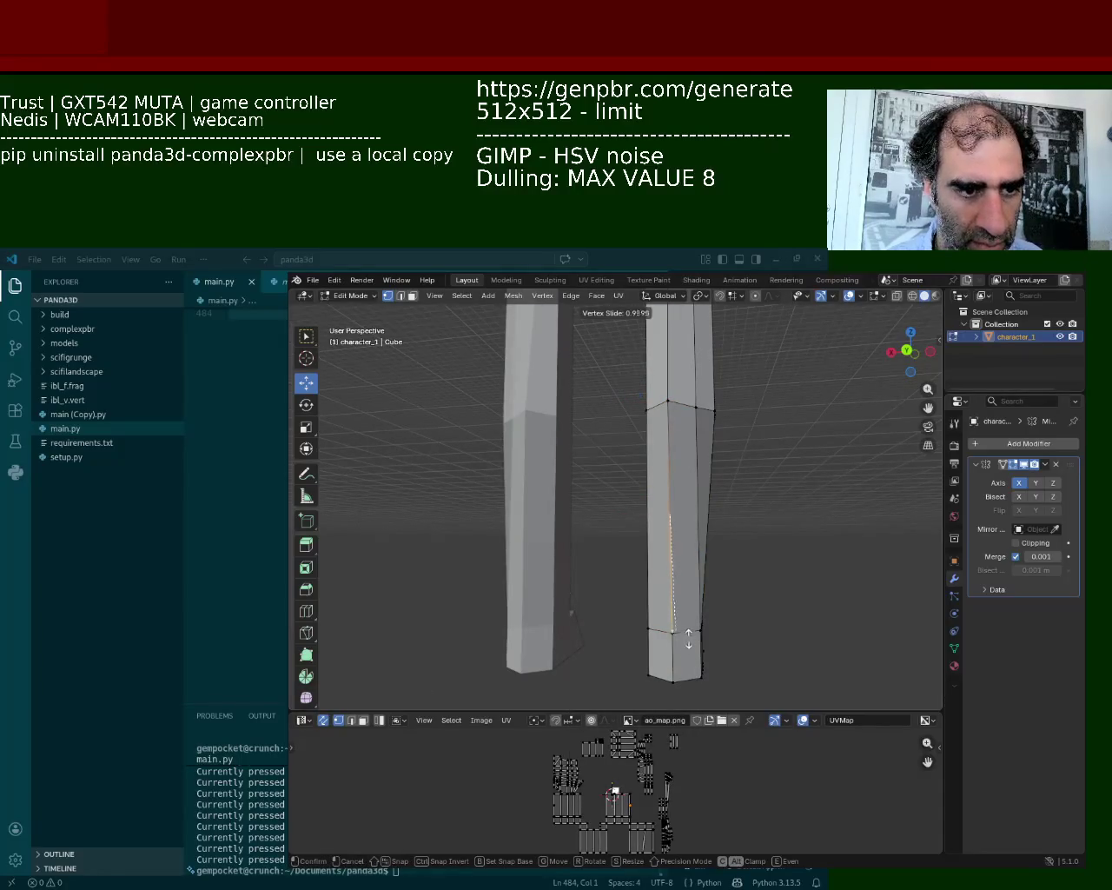
{"action": "left_click", "coordinate": [670, 616]}
Vertex-slide the top of another leg edge down toward the ankle
{"action": "middle_click_drag", "start_coordinate": [670, 616], "coordinate": [576, 603]}
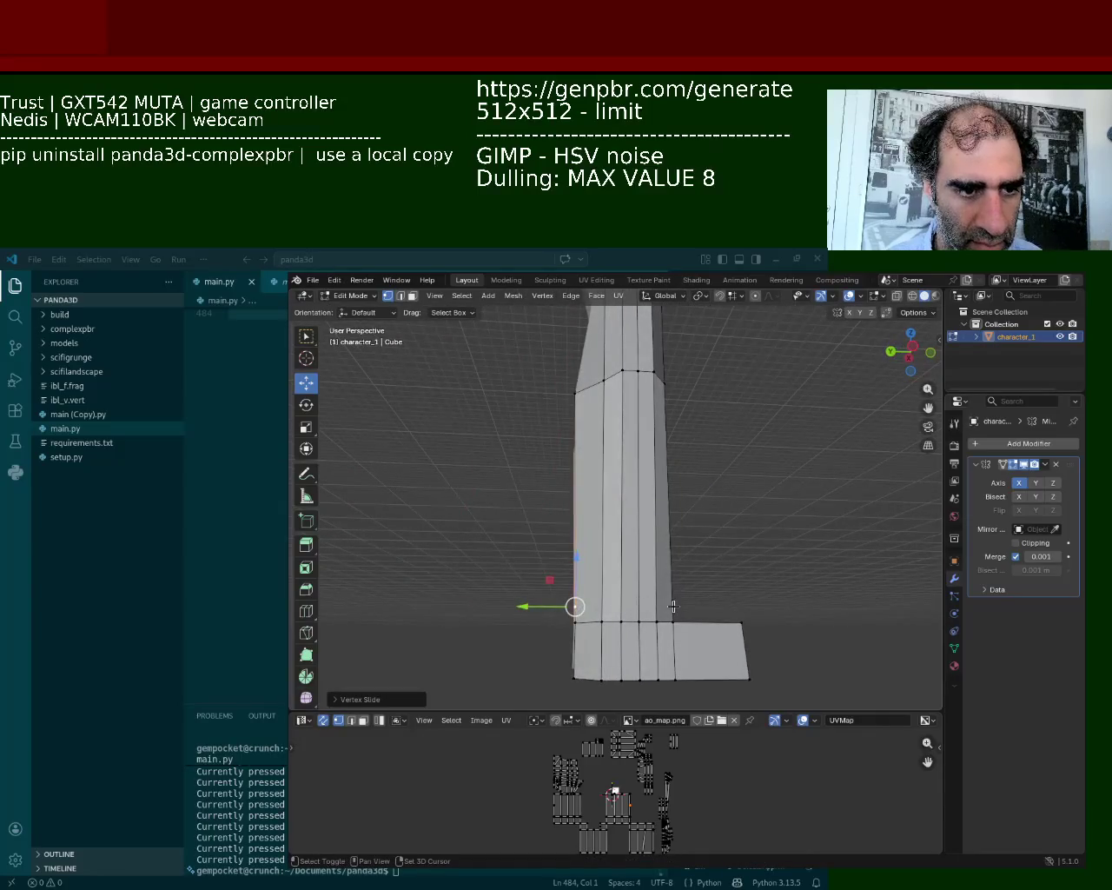
{"action": "left_click", "coordinate": [671, 601], "text": "alt"}
{"action": "mouse_move", "coordinate": [671, 601]}
{"action": "middle_mouse_down"}
{"action": "mouse_move", "coordinate": [661, 576]}
{"action": "mouse_move", "coordinate": [617, 658]}
{"action": "middle_mouse_up"}
{"action": "left_click", "coordinate": [643, 543], "text": "ctrl"}
{"action": "left_click", "coordinate": [641, 399], "text": "shift"}
{"action": "left_click", "coordinate": [641, 398]}
{"action": "key", "text": "shift+v"}
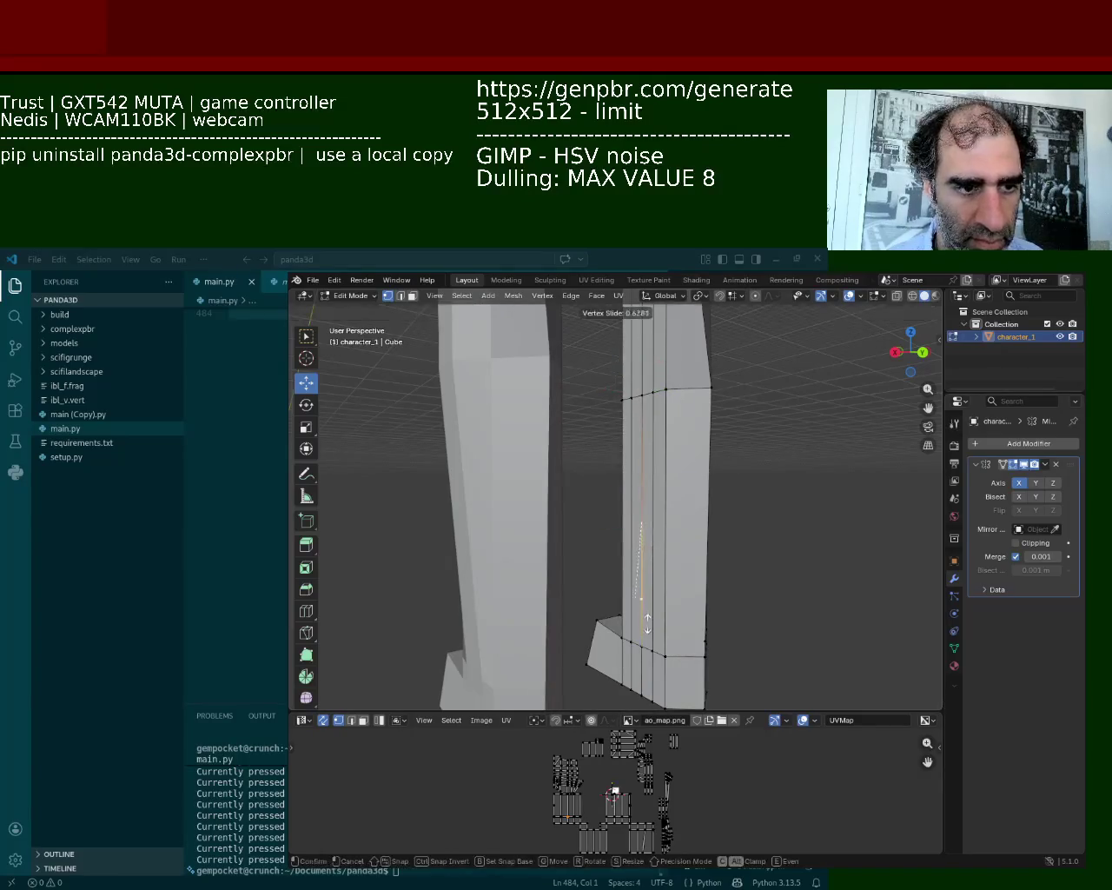
{"action": "left_click", "coordinate": [696, 644]}
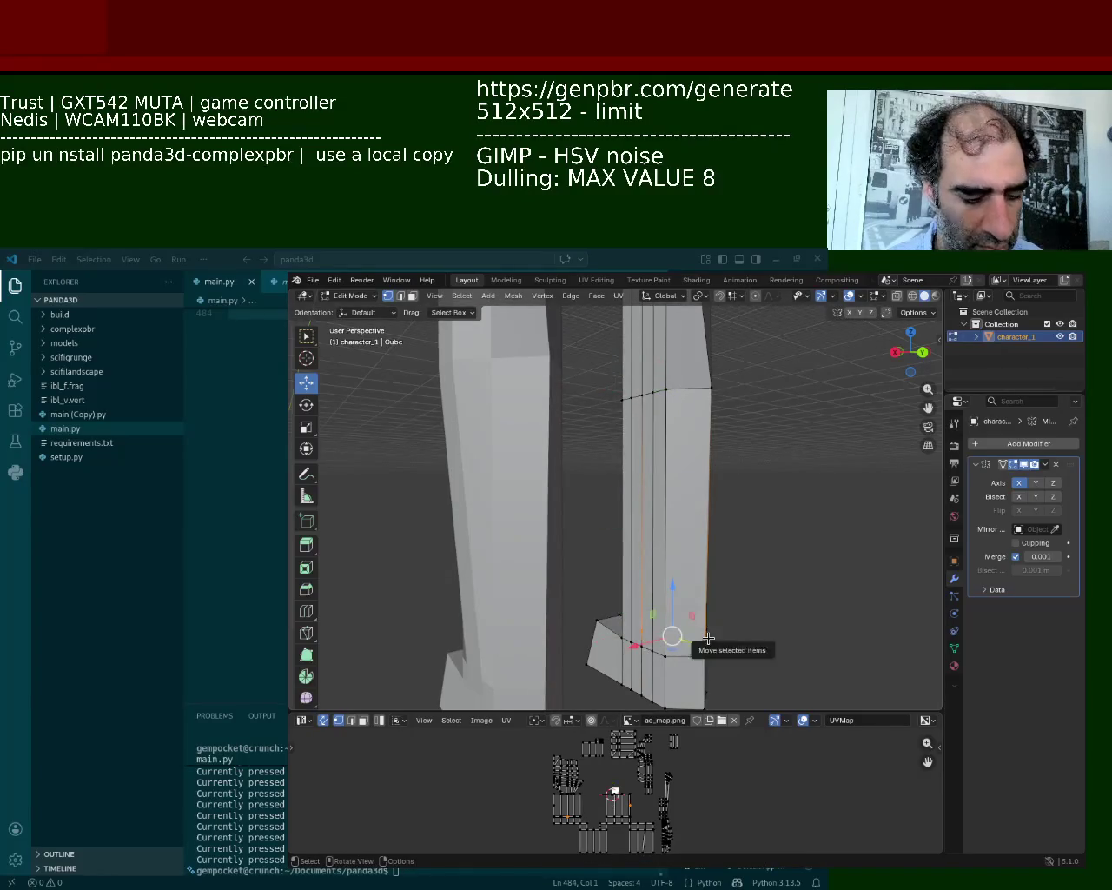
{"action": "mouse_move", "coordinate": [704, 641]}
{"action": "middle_mouse_down"}
{"action": "mouse_move", "coordinate": [791, 614]}
{"action": "mouse_move", "coordinate": [633, 581]}
{"action": "mouse_move", "coordinate": [639, 599]}
{"action": "mouse_move", "coordinate": [553, 592]}
{"action": "mouse_move", "coordinate": [598, 544]}
{"action": "mouse_move", "coordinate": [689, 581]}
{"action": "mouse_move", "coordinate": [569, 721]}
{"action": "middle_mouse_up"}
{"action": "left_click", "coordinate": [592, 672]}
Select the foot's bottom vertices together with the ankle's vertices
{"action": "left_click", "coordinate": [644, 653], "text": "shift"}
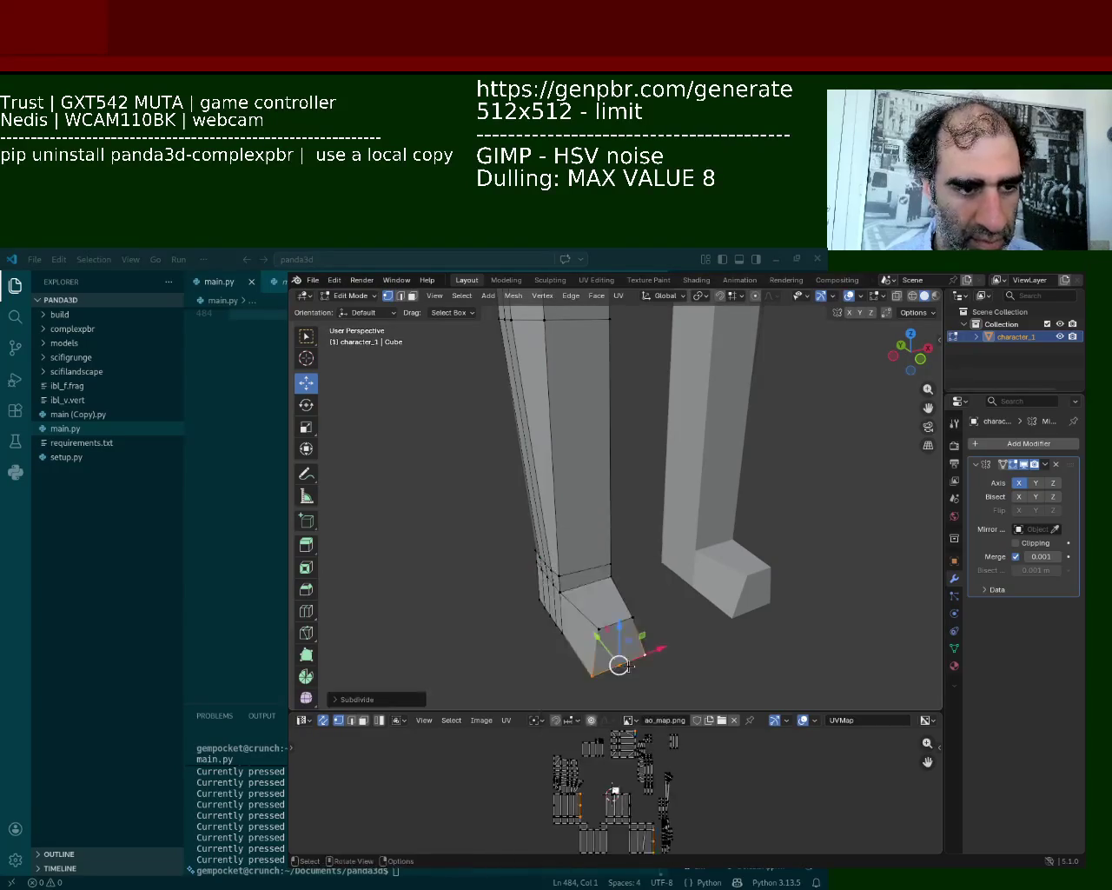
{"action": "left_click", "coordinate": [563, 589]}
{"action": "left_click", "coordinate": [588, 586], "text": "shift"}
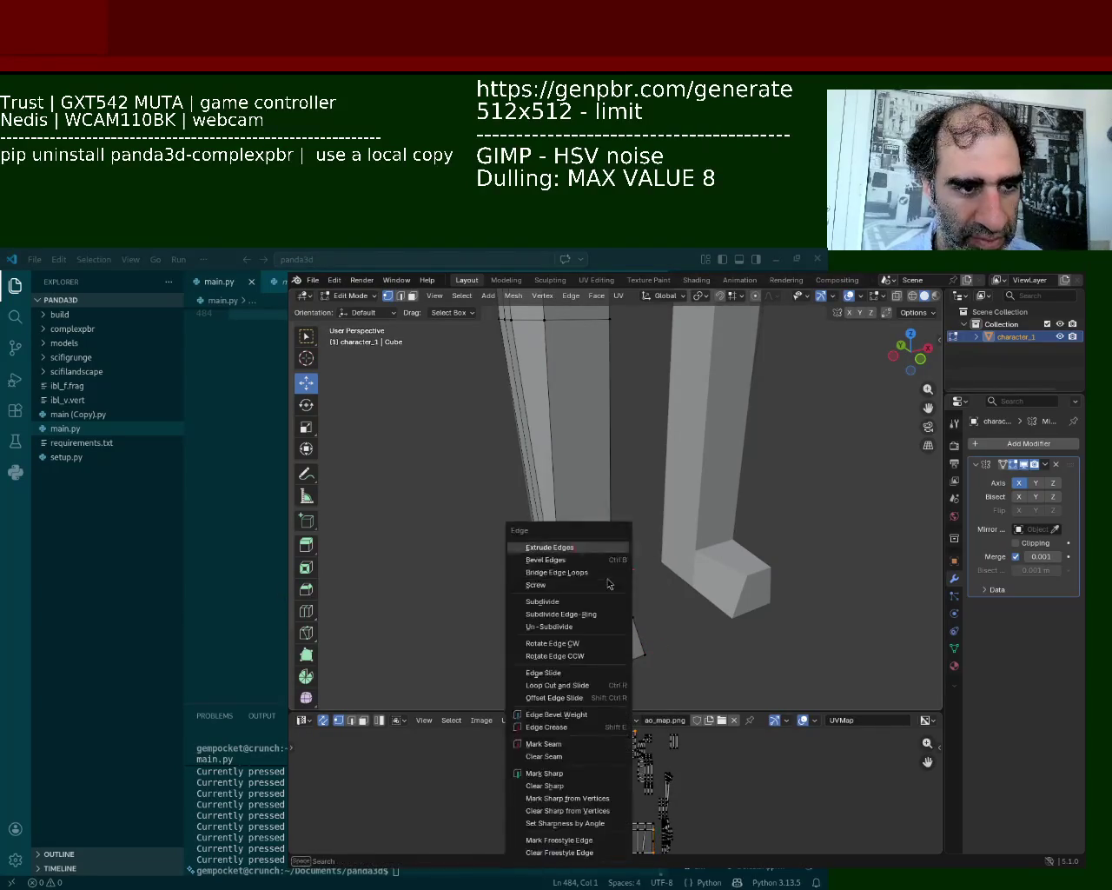
{"action": "left_click", "coordinate": [620, 667]}
{"action": "left_click", "coordinate": [591, 593], "text": "shift"}
{"action": "left_click", "coordinate": [590, 594]}
{"action": "left_click", "coordinate": [559, 576]}
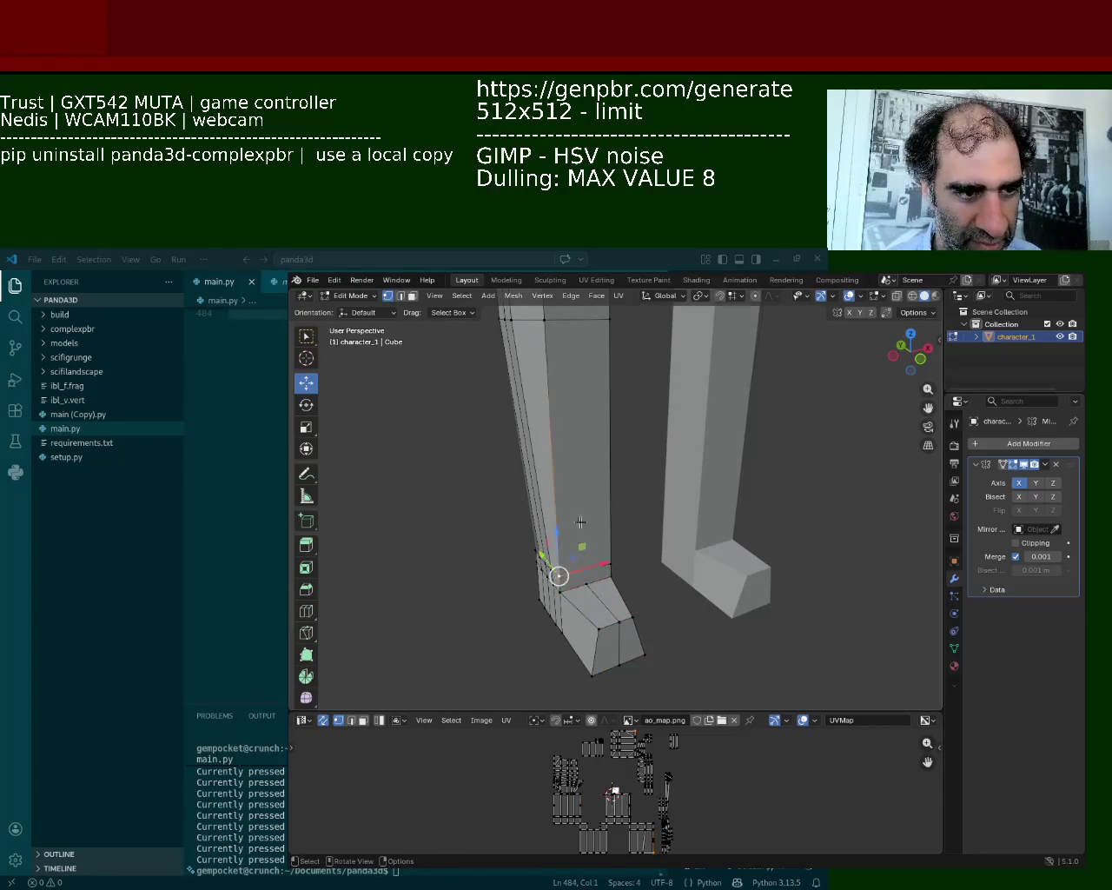
{"action": "scroll", "coordinate": [573, 520], "scroll_direction": "up", "scroll_amount": 3, "text": "shift"}
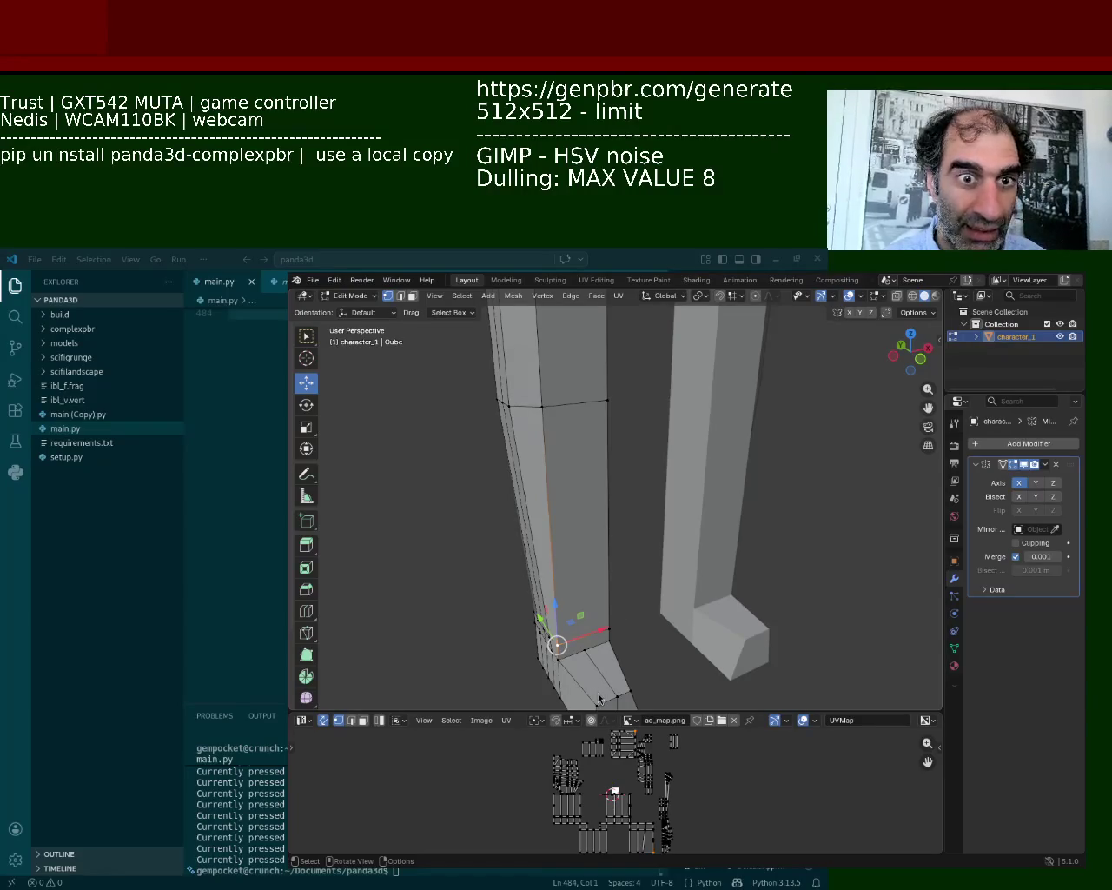
Subdivide two vertical lower-leg edges, then deselect everything
{"action": "middle_click_drag", "start_coordinate": [590, 469], "coordinate": [606, 405]}
{"action": "left_click", "coordinate": [599, 399]}
{"action": "key", "text": "ctrl+e"}
{"action": "key", "text": "Escape"}
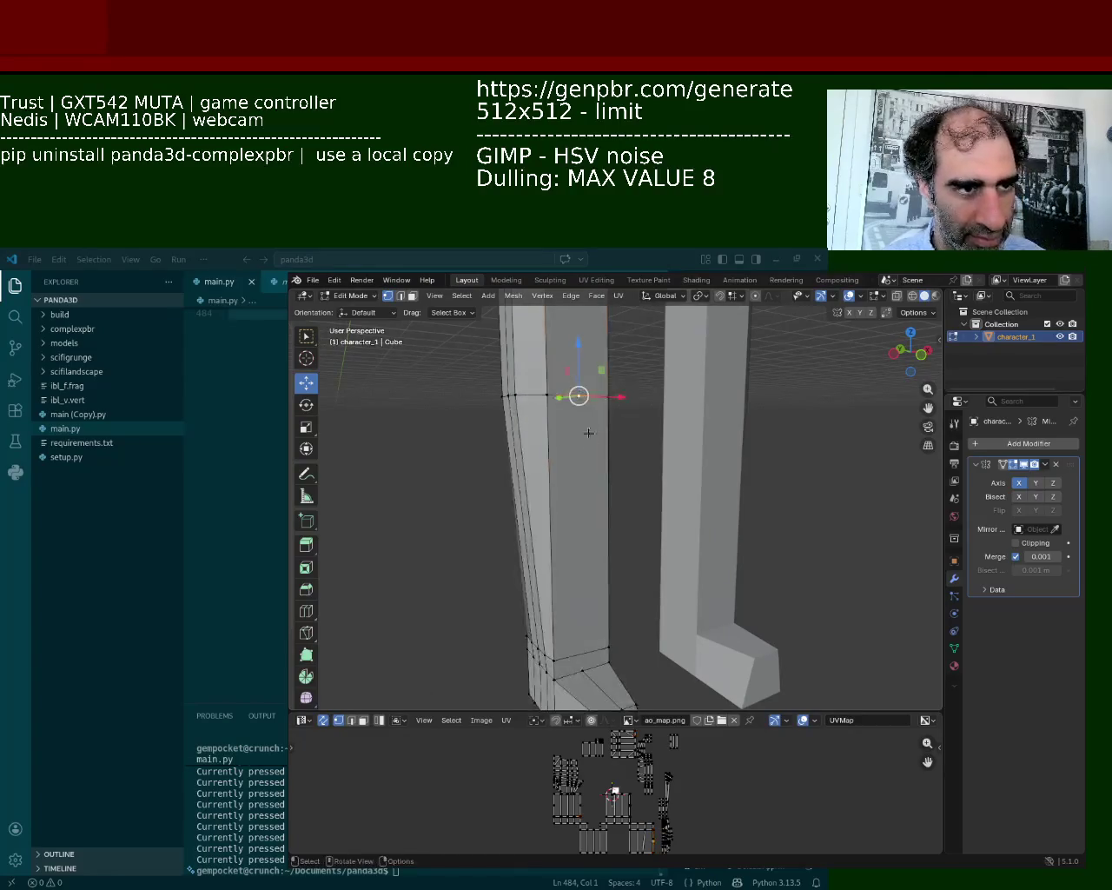
{"action": "left_click", "coordinate": [579, 669], "text": "shift"}
{"action": "right_click", "coordinate": [580, 669]}
{"action": "left_click", "coordinate": [608, 682]}
{"action": "key", "text": "alt+a"}
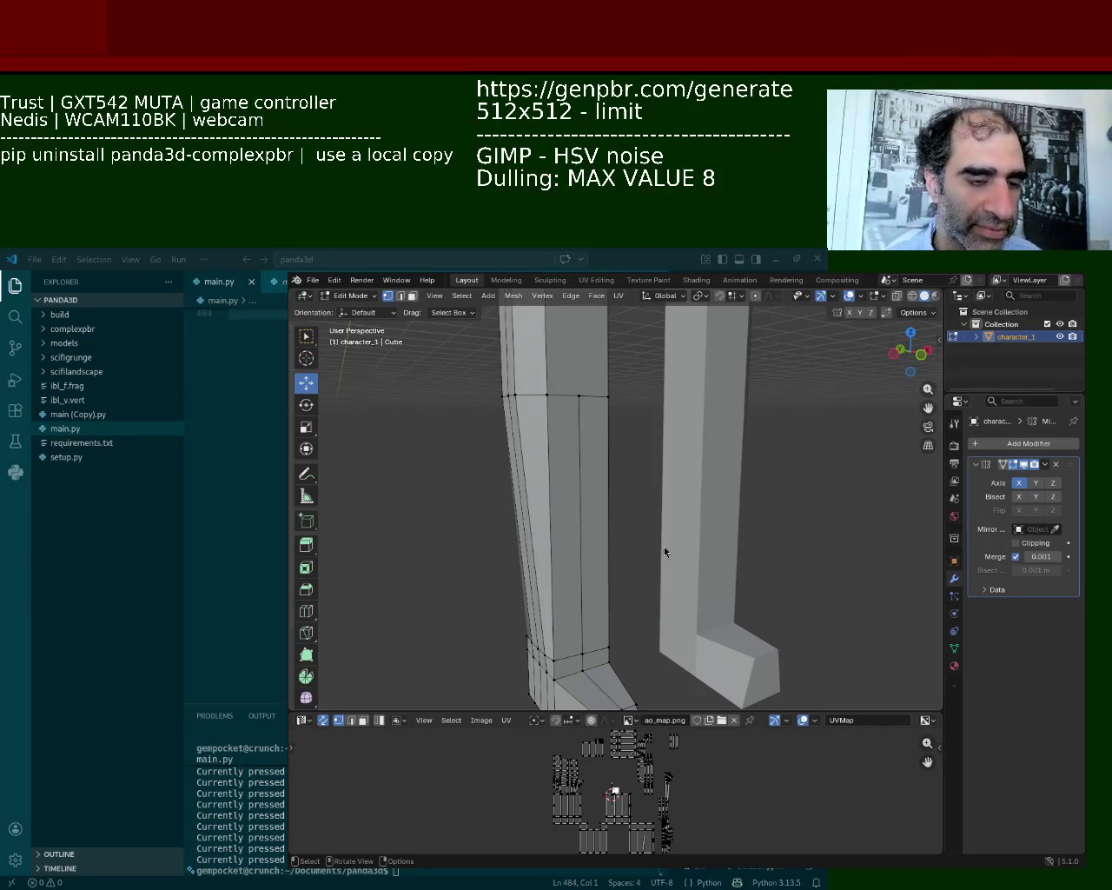
{"action": "middle_click_drag", "start_coordinate": [626, 643], "coordinate": [651, 449]}
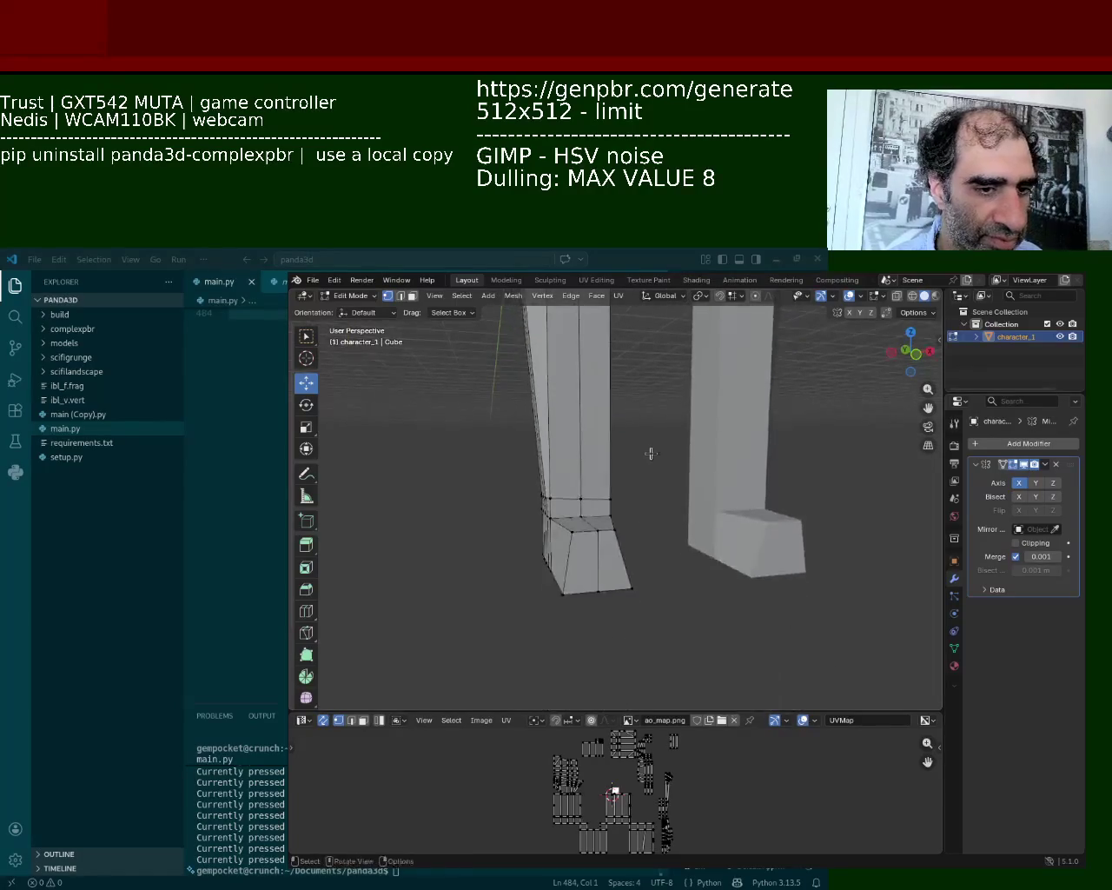
{"action": "left_click", "coordinate": [619, 594]}
{"action": "left_click_drag", "start_coordinate": [635, 587], "coordinate": [639, 591]}
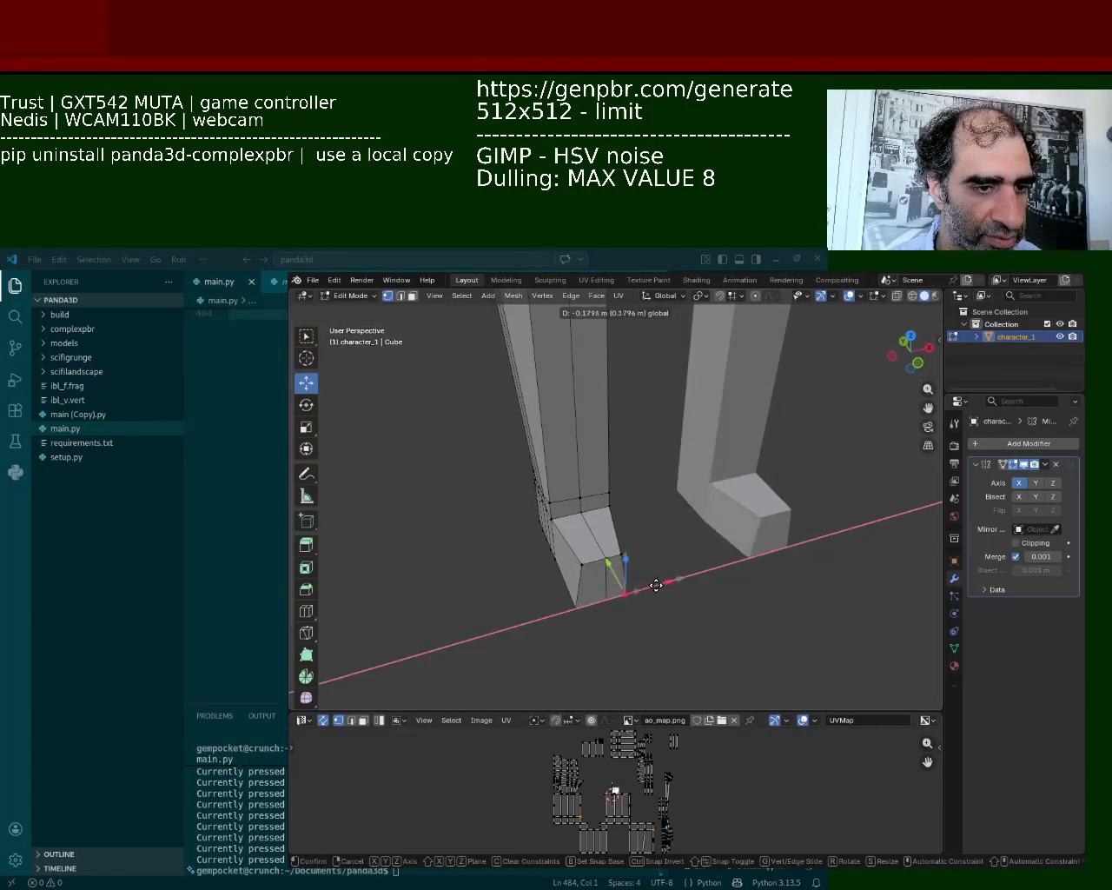
{"action": "left_click", "coordinate": [658, 583]}
{"action": "key", "text": "ctrl+z"}
{"action": "left_click", "coordinate": [615, 546]}
{"action": "key", "text": "g"}
{"action": "key", "text": "y"}
{"action": "left_click", "coordinate": [589, 514]}
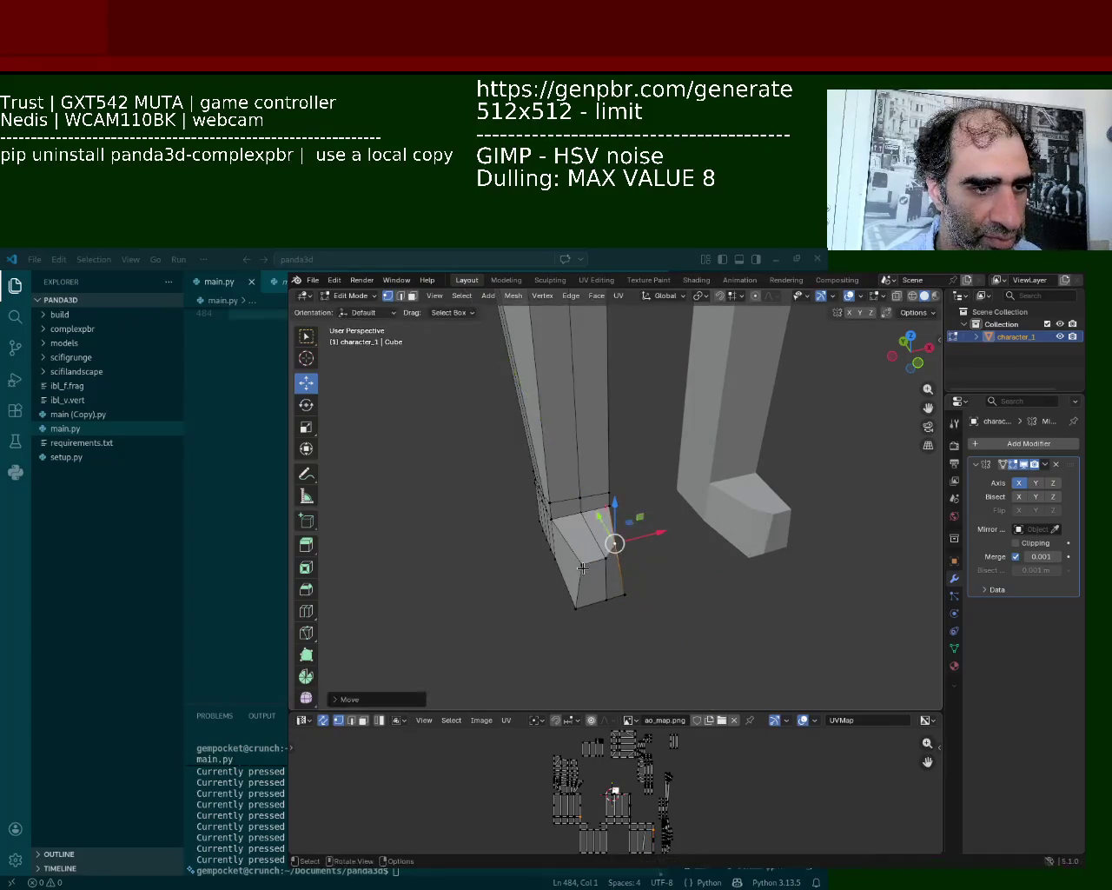
{"action": "scroll", "coordinate": [615, 511], "scroll_direction": "up", "scroll_amount": 1}
{"action": "middle_click_drag", "start_coordinate": [615, 510], "coordinate": [599, 608]}
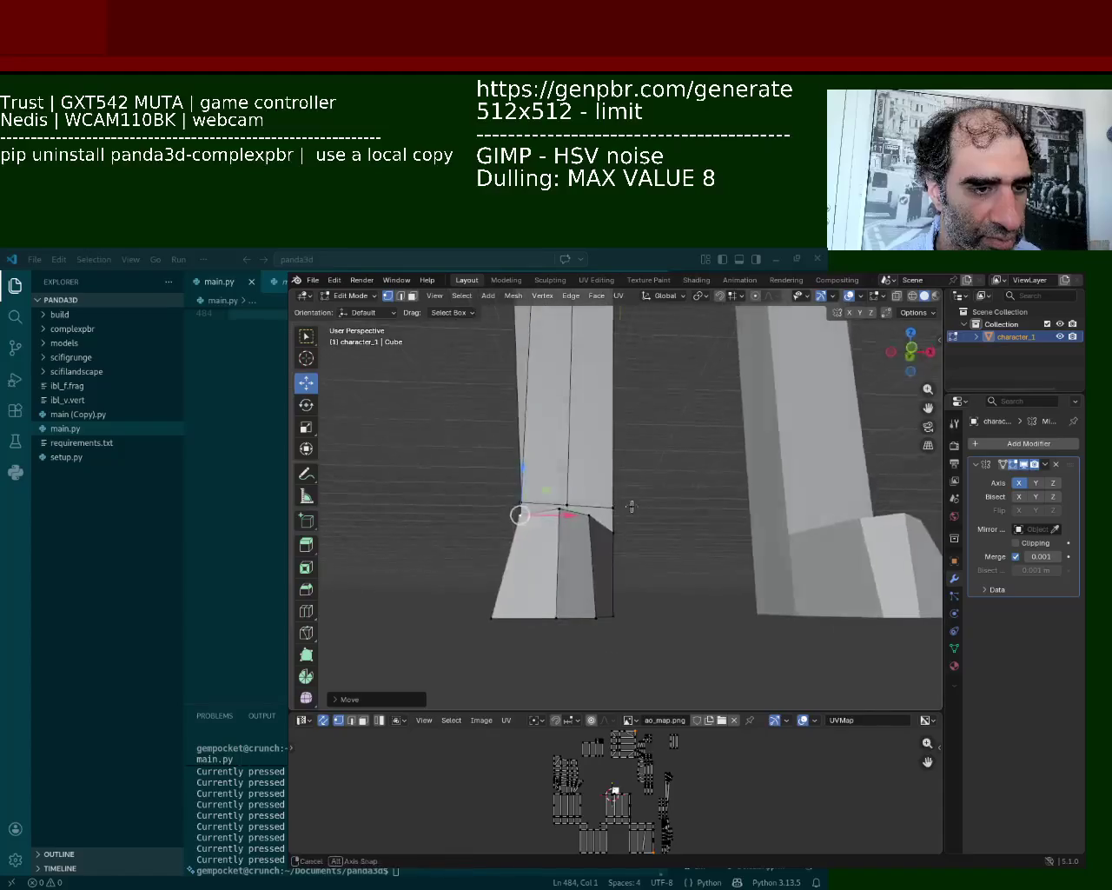
{"action": "left_click", "coordinate": [598, 619], "text": "shift"}
{"action": "left_click", "coordinate": [598, 619]}
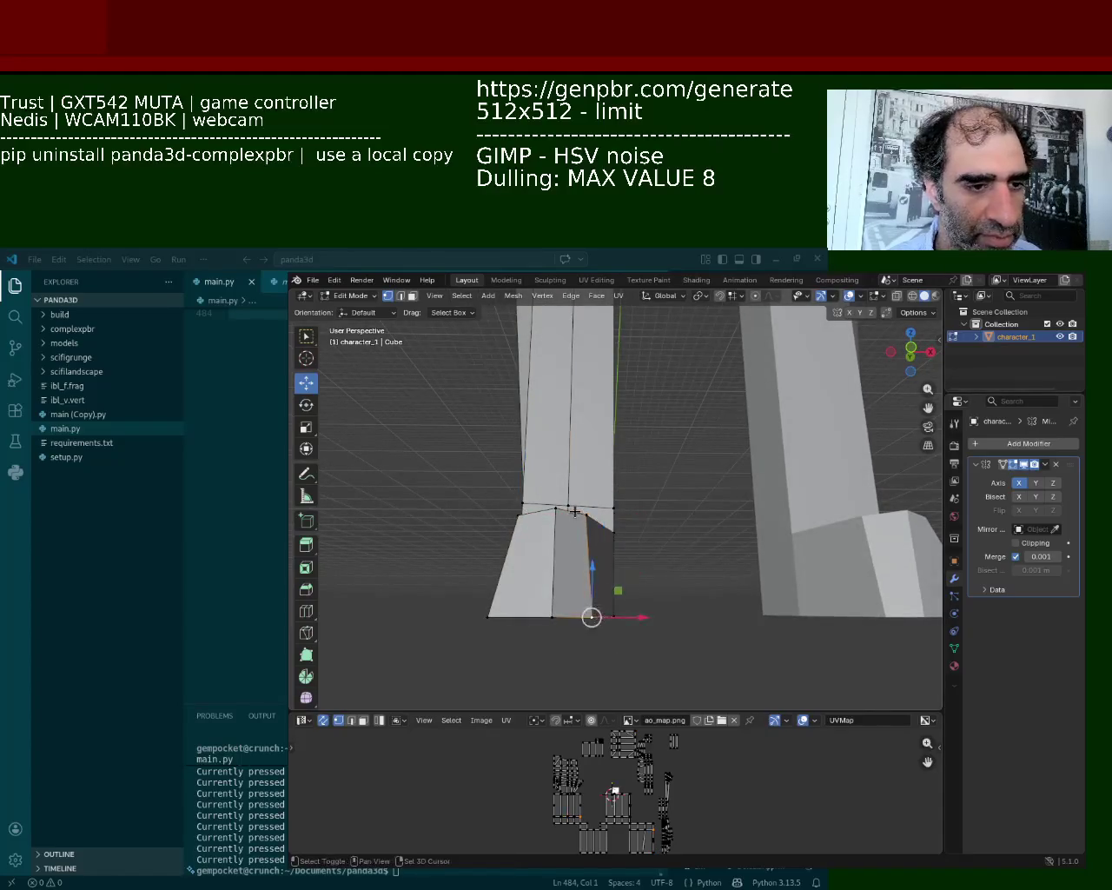
{"action": "left_click", "coordinate": [599, 613], "text": "shift"}
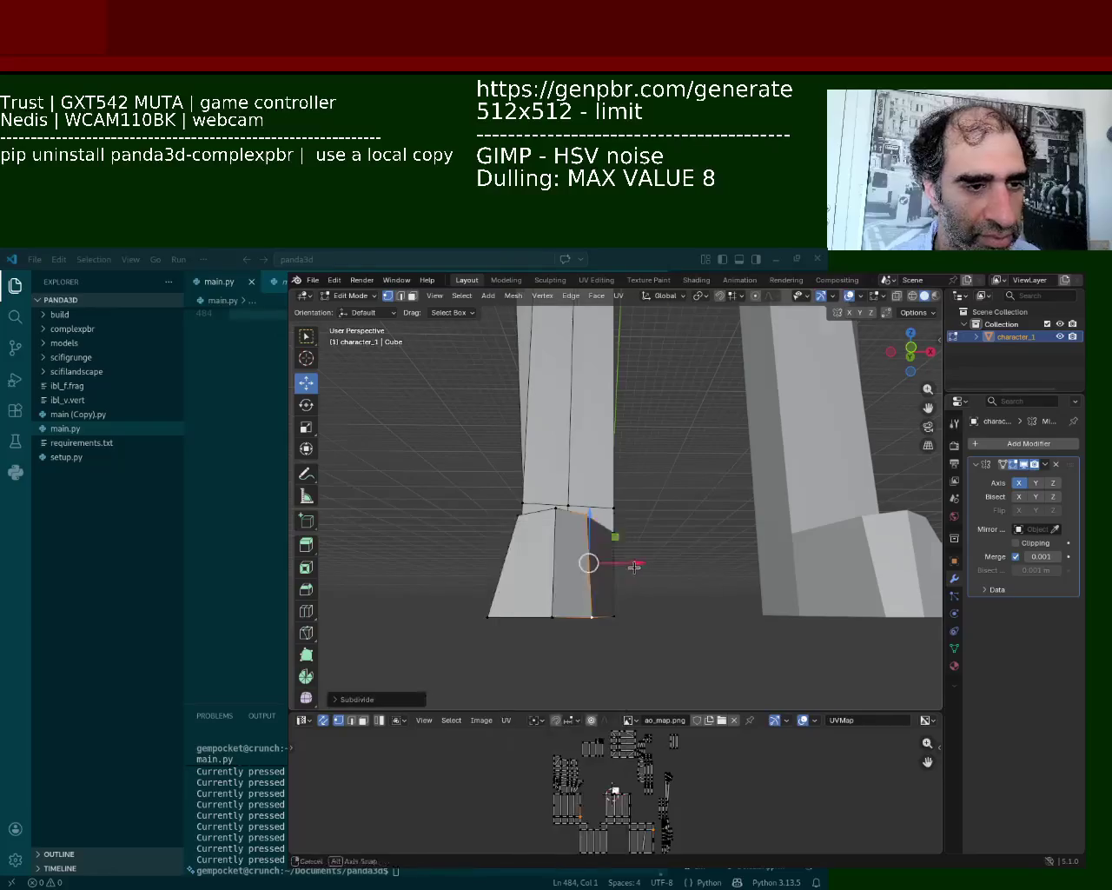
{"action": "middle_click_drag", "start_coordinate": [600, 613], "coordinate": [700, 586]}
{"action": "left_click", "coordinate": [700, 587], "text": "shift"}
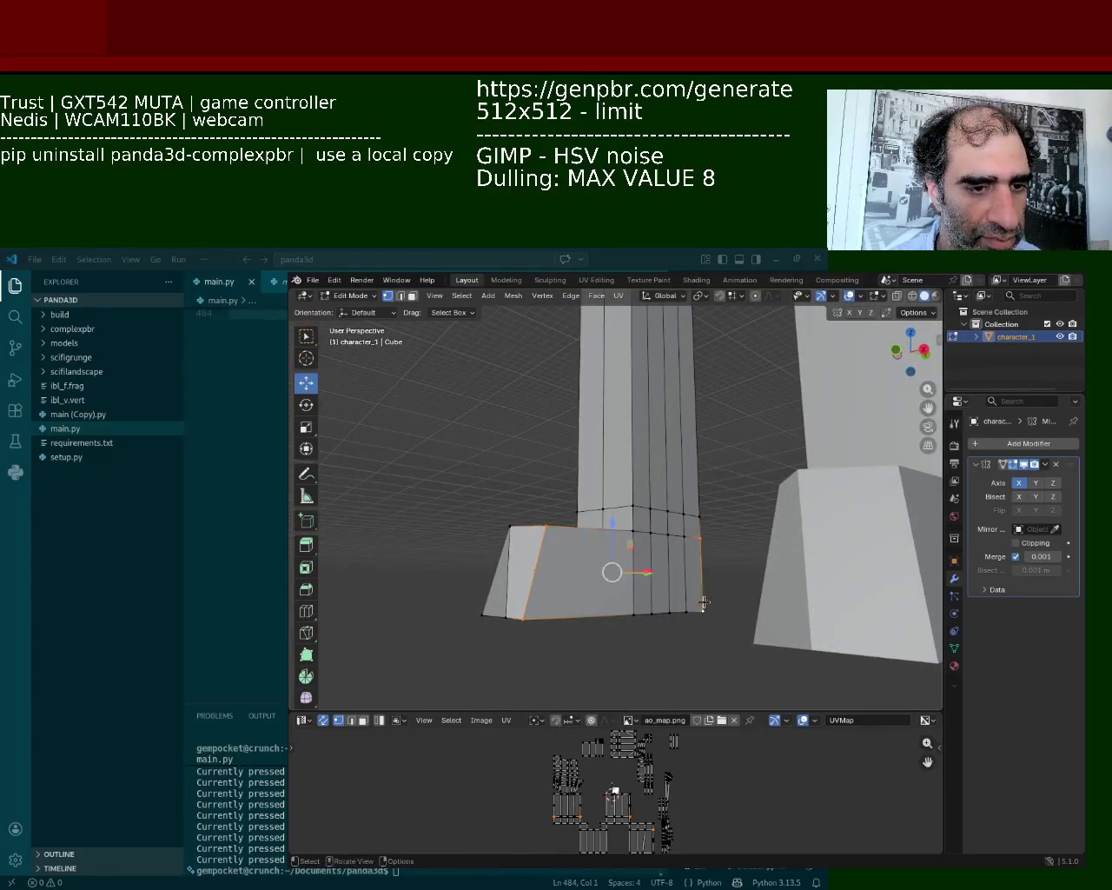
{"action": "left_click", "coordinate": [702, 571]}
{"action": "left_click", "coordinate": [542, 573], "text": "shift"}
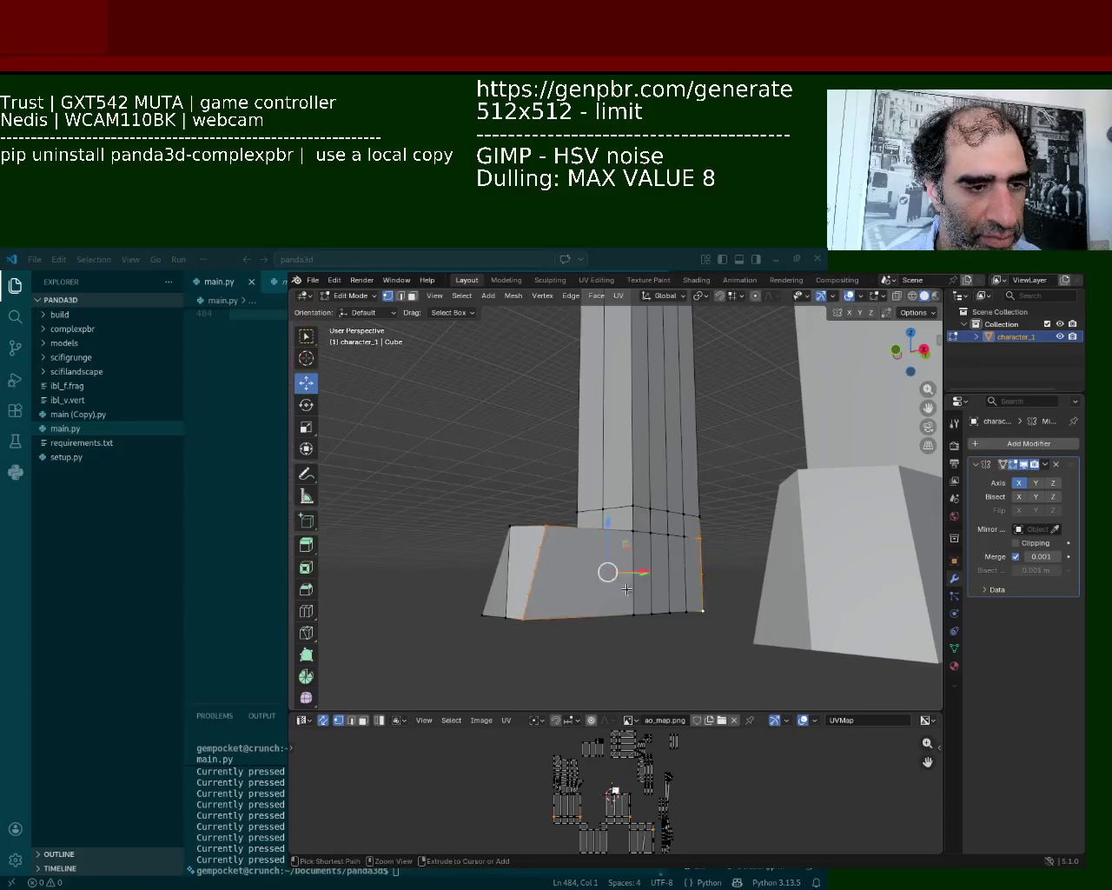
{"action": "left_click", "coordinate": [533, 571]}
{"action": "left_click", "coordinate": [702, 556]}
{"action": "left_click", "coordinate": [704, 569]}
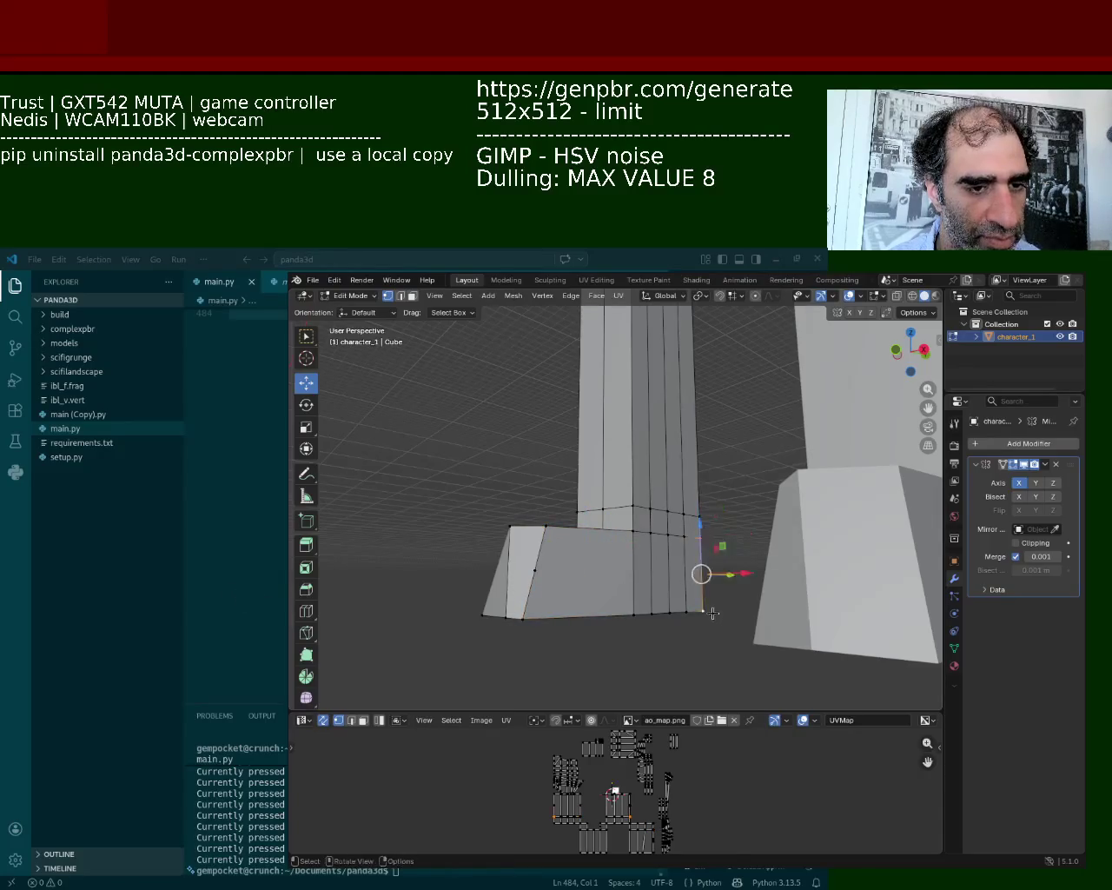
{"action": "left_click", "coordinate": [536, 570], "text": "shift"}
{"action": "left_click", "coordinate": [536, 570]}
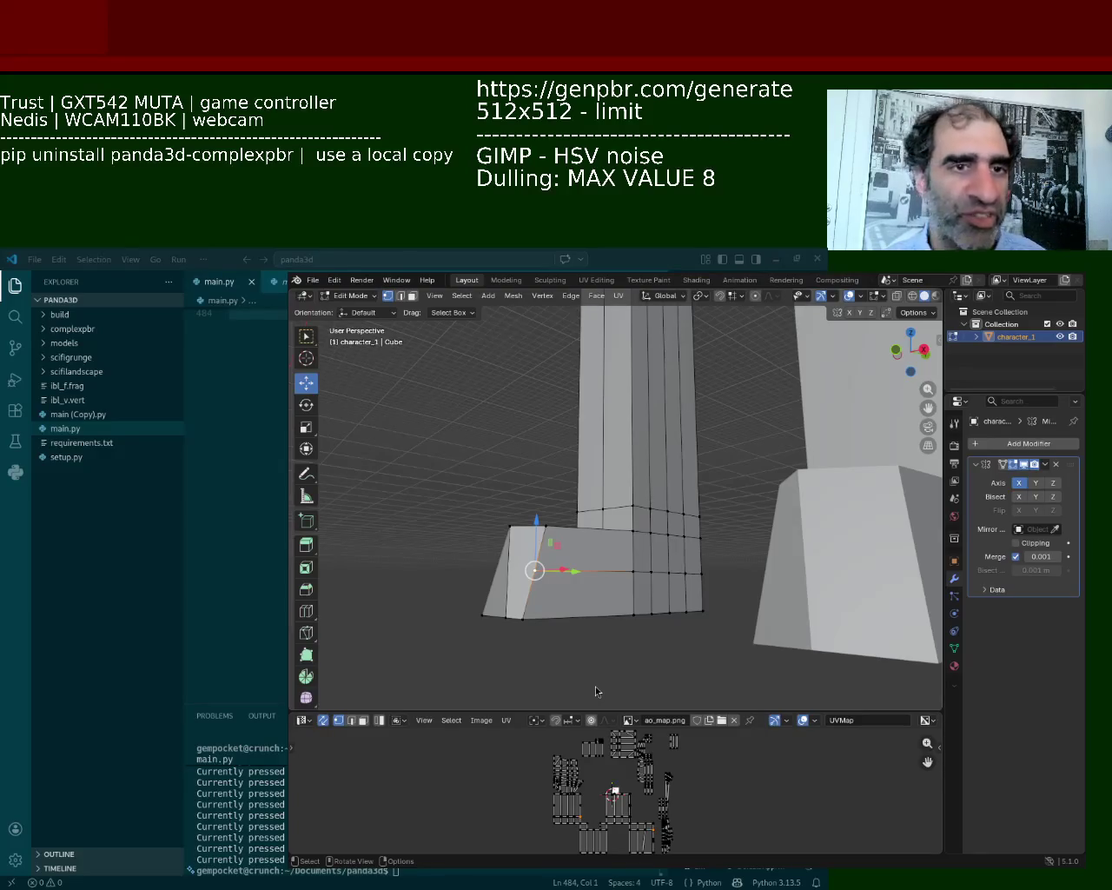
{"action": "mouse_move", "coordinate": [498, 638]}
{"action": "middle_mouse_down"}
{"action": "mouse_move", "coordinate": [660, 635]}
{"action": "mouse_move", "coordinate": [564, 619]}
{"action": "middle_mouse_up"}
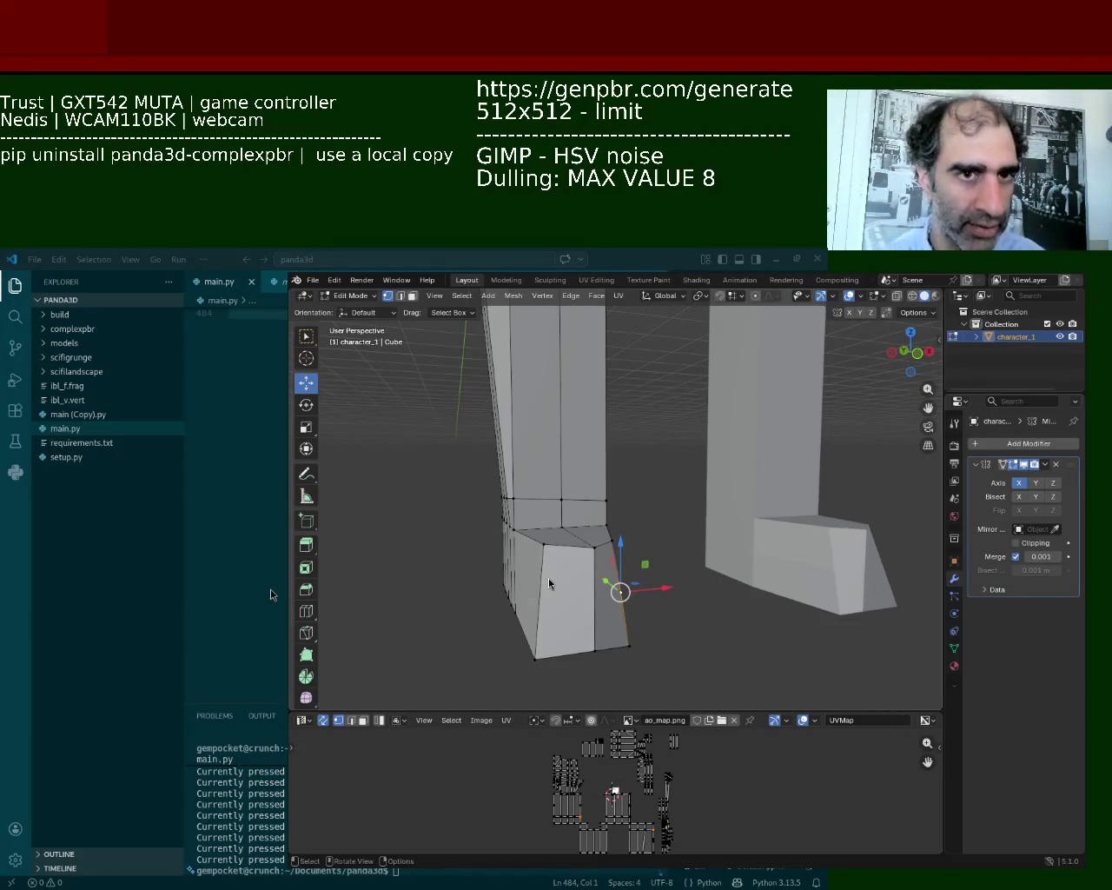
Subdivide the foot's left vertical edges and select the new loop on the lower block
{"action": "middle_click_drag", "start_coordinate": [480, 676], "coordinate": [578, 599]}
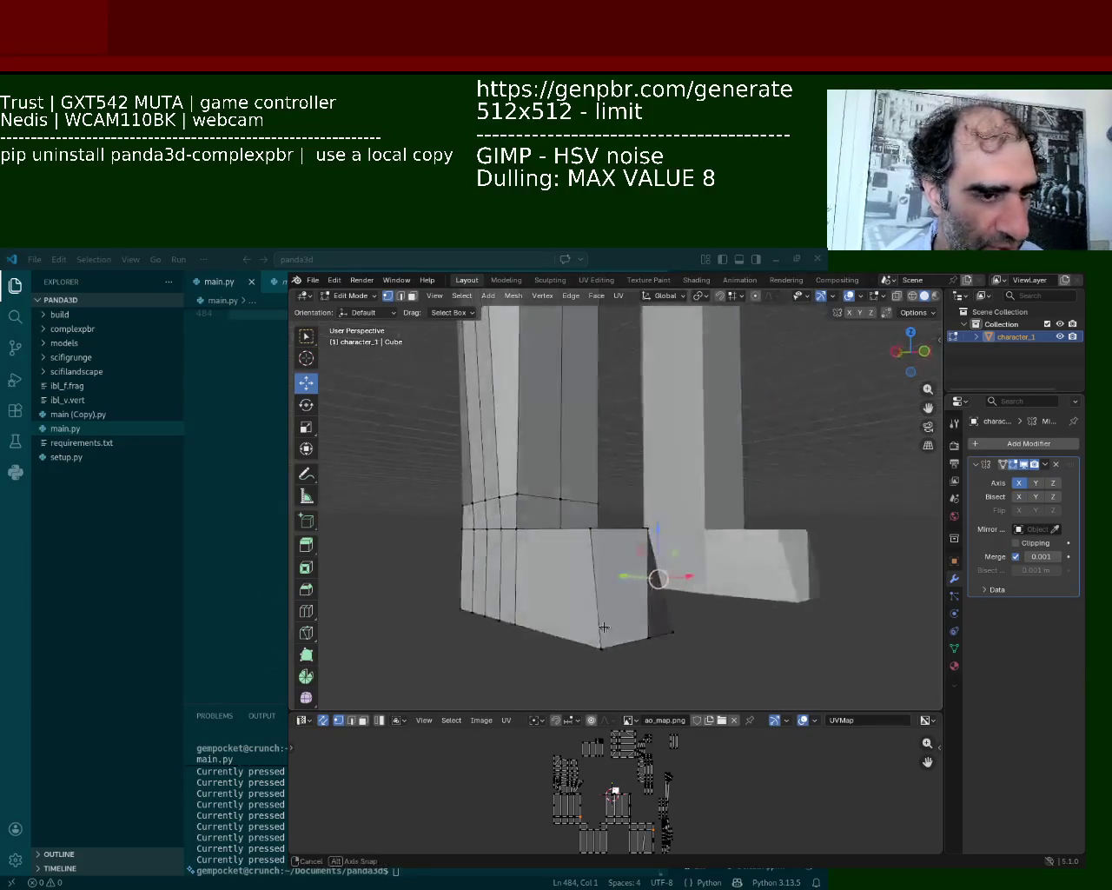
{"action": "left_click", "coordinate": [441, 509]}
{"action": "left_click", "coordinate": [432, 618], "text": "shift"}
{"action": "right_click", "coordinate": [433, 592]}
{"action": "left_click", "coordinate": [434, 592]}
{"action": "left_click", "coordinate": [433, 593]}
{"action": "middle_click_drag", "start_coordinate": [670, 608], "coordinate": [265, 614]}
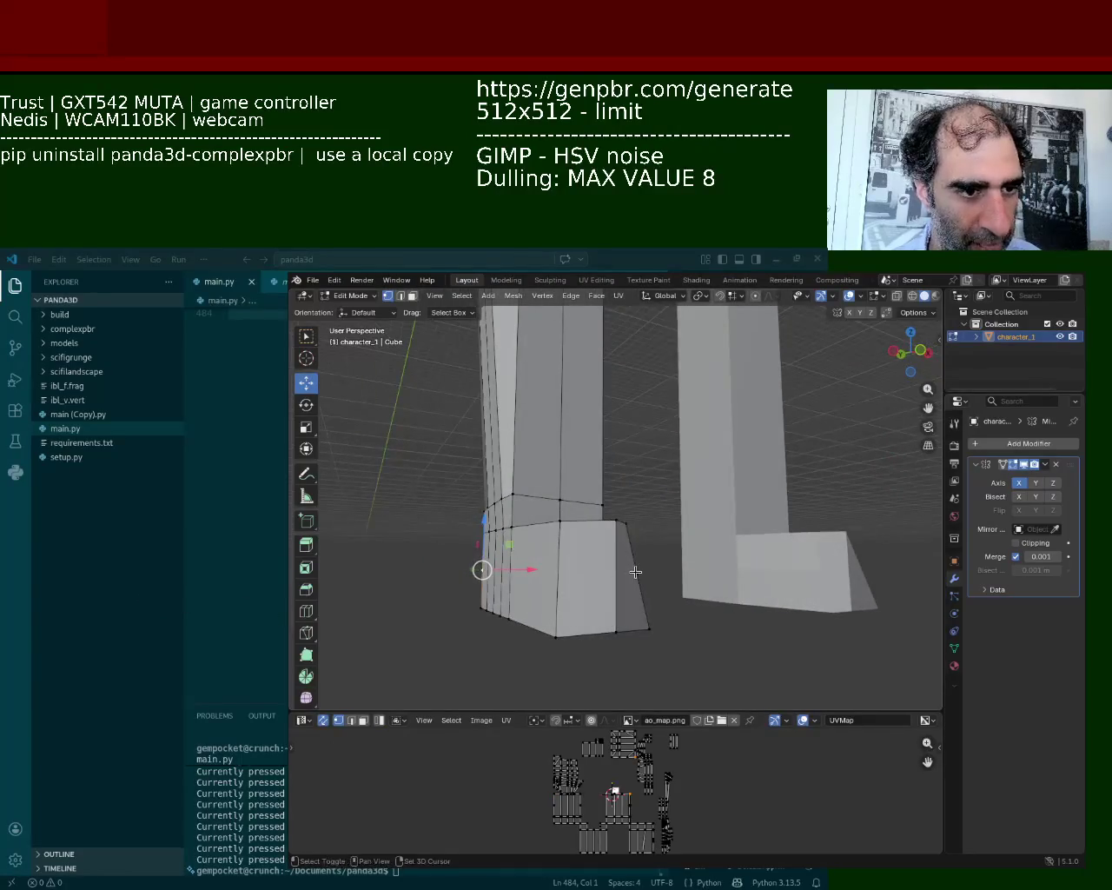
{"action": "mouse_move", "coordinate": [635, 571]}
{"action": "middle_mouse_down"}
{"action": "mouse_move", "coordinate": [638, 609]}
{"action": "mouse_move", "coordinate": [681, 597]}
{"action": "mouse_move", "coordinate": [754, 610]}
{"action": "middle_mouse_up"}
{"action": "left_click", "coordinate": [747, 613], "text": "alt"}
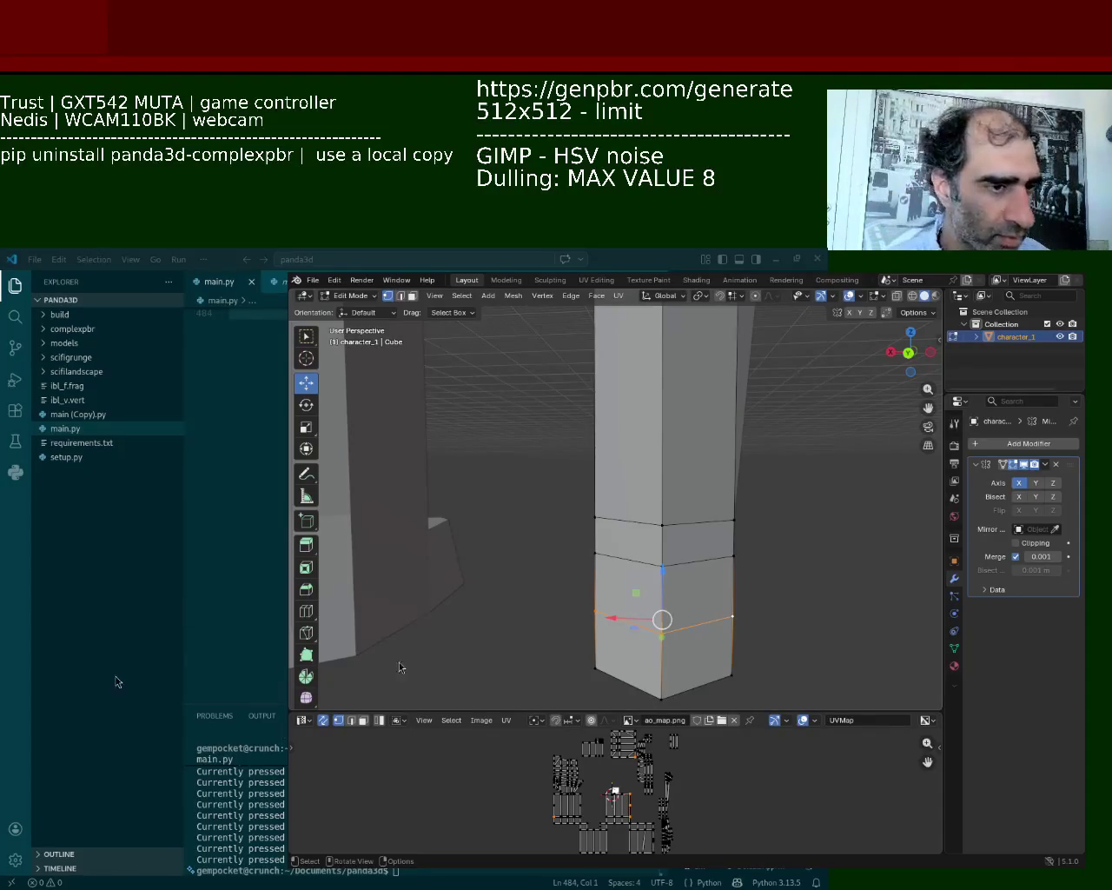
Move the selected boot geometry into place
{"action": "middle_click_drag", "start_coordinate": [567, 595], "coordinate": [538, 554]}
{"action": "key", "text": "g"}
{"action": "left_click", "coordinate": [535, 561]}
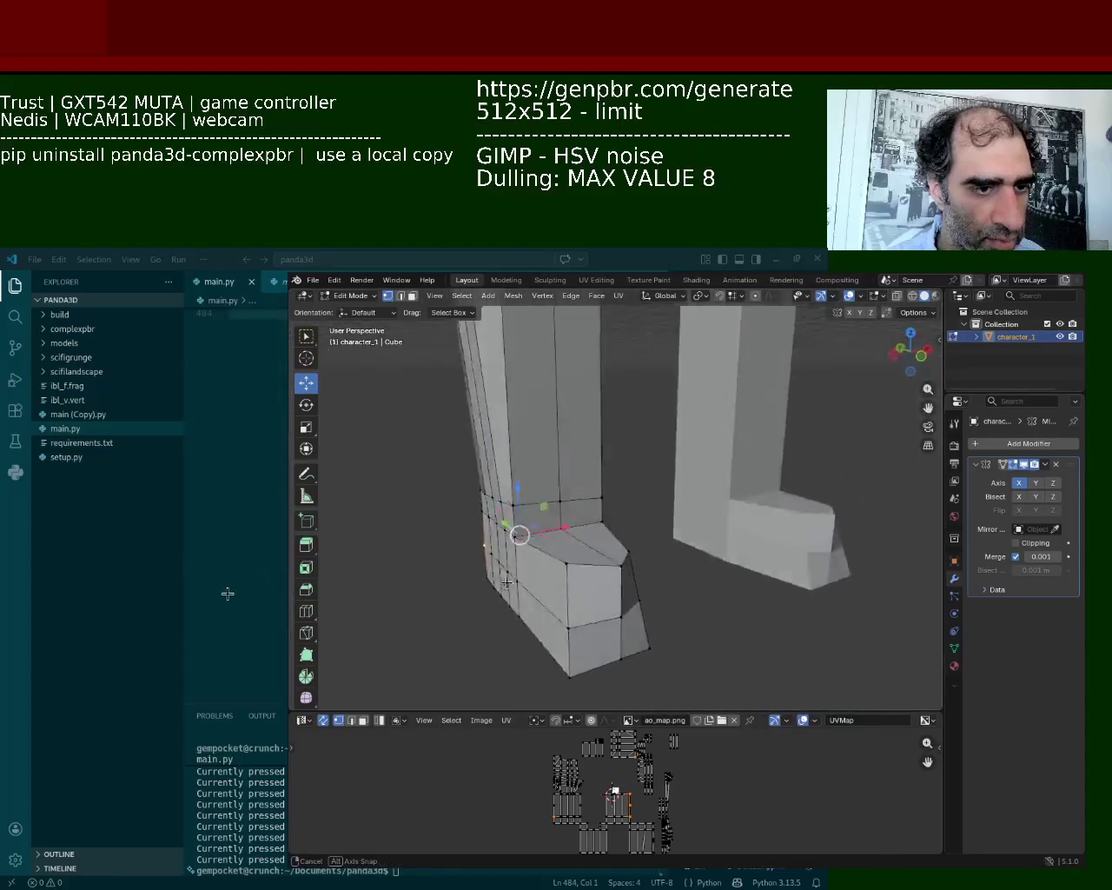
{"action": "right_click", "coordinate": [556, 573], "text": "shift"}
{"action": "left_click", "coordinate": [543, 560]}
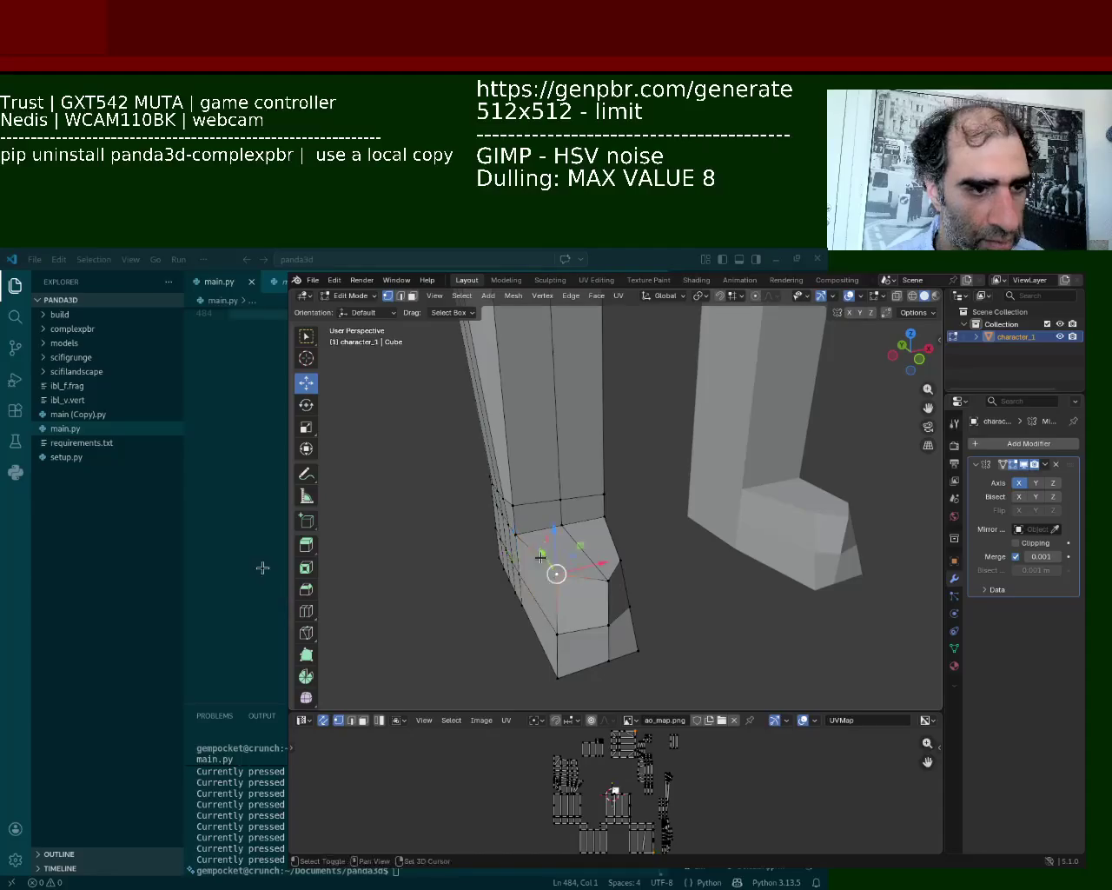
{"action": "right_click", "coordinate": [543, 560]}
{"action": "key", "text": "g"}
{"action": "mouse_move", "coordinate": [543, 560]}
{"action": "middle_mouse_down"}
{"action": "mouse_move", "coordinate": [552, 573]}
{"action": "mouse_move", "coordinate": [539, 556]}
{"action": "middle_mouse_up"}
Subdivide the upper boot edges and reposition the new edge
{"action": "left_click", "coordinate": [616, 508]}
{"action": "left_click", "coordinate": [584, 563], "text": "shift"}
{"action": "right_click", "coordinate": [535, 536]}
{"action": "left_click", "coordinate": [536, 530]}
{"action": "key", "text": "g"}
{"action": "left_click", "coordinate": [569, 547]}
{"action": "middle_click_drag", "start_coordinate": [569, 548], "coordinate": [556, 591]}
Subdivide the boot's bottom edges
{"action": "left_click", "coordinate": [530, 623]}
{"action": "left_click", "coordinate": [586, 619], "text": "shift"}
{"action": "right_click", "coordinate": [598, 538]}
{"action": "left_click", "coordinate": [597, 534]}
{"action": "left_click", "coordinate": [598, 532]}
{"action": "left_click", "coordinate": [591, 569]}
{"action": "left_click", "coordinate": [588, 616]}
Select the boot's bottom and top edges from a front view for further cuts
{"action": "mouse_move", "coordinate": [589, 616]}
{"action": "middle_mouse_down"}
{"action": "mouse_move", "coordinate": [610, 483]}
{"action": "mouse_move", "coordinate": [677, 531]}
{"action": "mouse_move", "coordinate": [640, 551]}
{"action": "middle_mouse_up"}
{"action": "left_click", "coordinate": [590, 625]}
{"action": "left_click", "coordinate": [739, 623]}
{"action": "right_click", "coordinate": [704, 622]}
{"action": "left_click", "coordinate": [657, 521], "text": "shift"}
Join the foot's top and bottom edge midpoints, then shift the bottom-right half edge along Y
{"action": "key", "text": "shift+r"}
{"action": "left_click", "coordinate": [678, 622]}
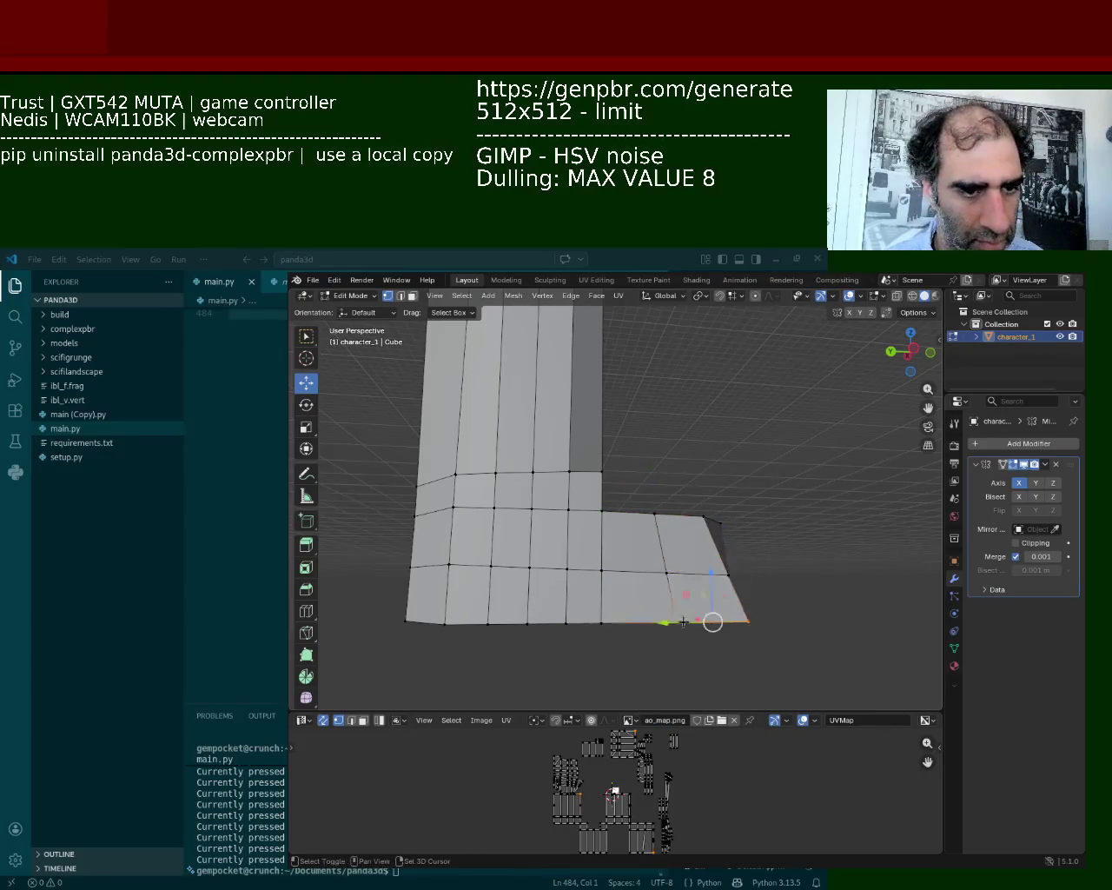
{"action": "key", "text": "g"}
{"action": "key", "text": "y"}
{"action": "left_click", "coordinate": [678, 622]}
Shift a vertex on the foot's edge slightly along the Y axis with the green gizmo arrow
{"action": "mouse_move", "coordinate": [677, 622]}
{"action": "middle_mouse_down"}
{"action": "mouse_move", "coordinate": [669, 537]}
{"action": "mouse_move", "coordinate": [674, 561]}
{"action": "middle_mouse_up"}
{"action": "left_click", "coordinate": [672, 558]}
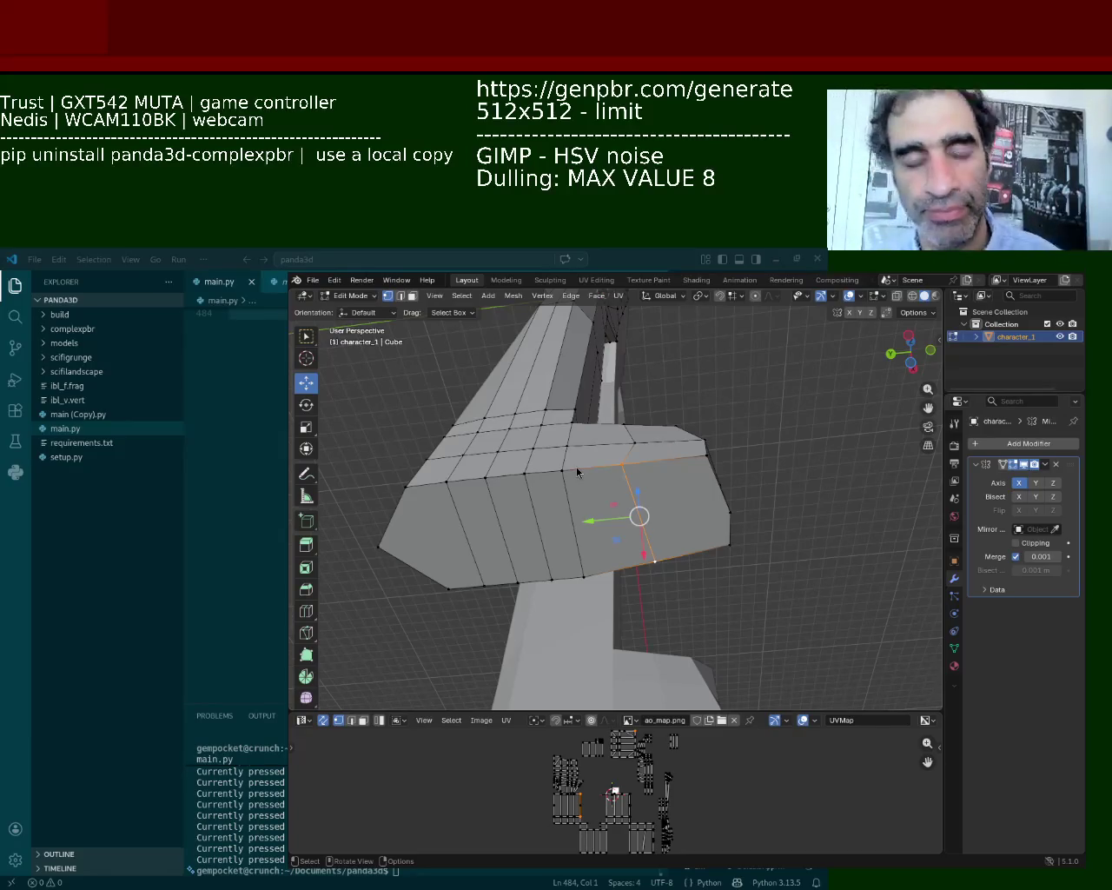
{"action": "mouse_move", "coordinate": [538, 556]}
{"action": "middle_mouse_down"}
{"action": "mouse_move", "coordinate": [539, 595]}
{"action": "mouse_move", "coordinate": [675, 585]}
{"action": "middle_mouse_up"}
{"action": "left_click", "coordinate": [656, 554]}
{"action": "left_click_drag", "start_coordinate": [608, 555], "coordinate": [593, 554]}
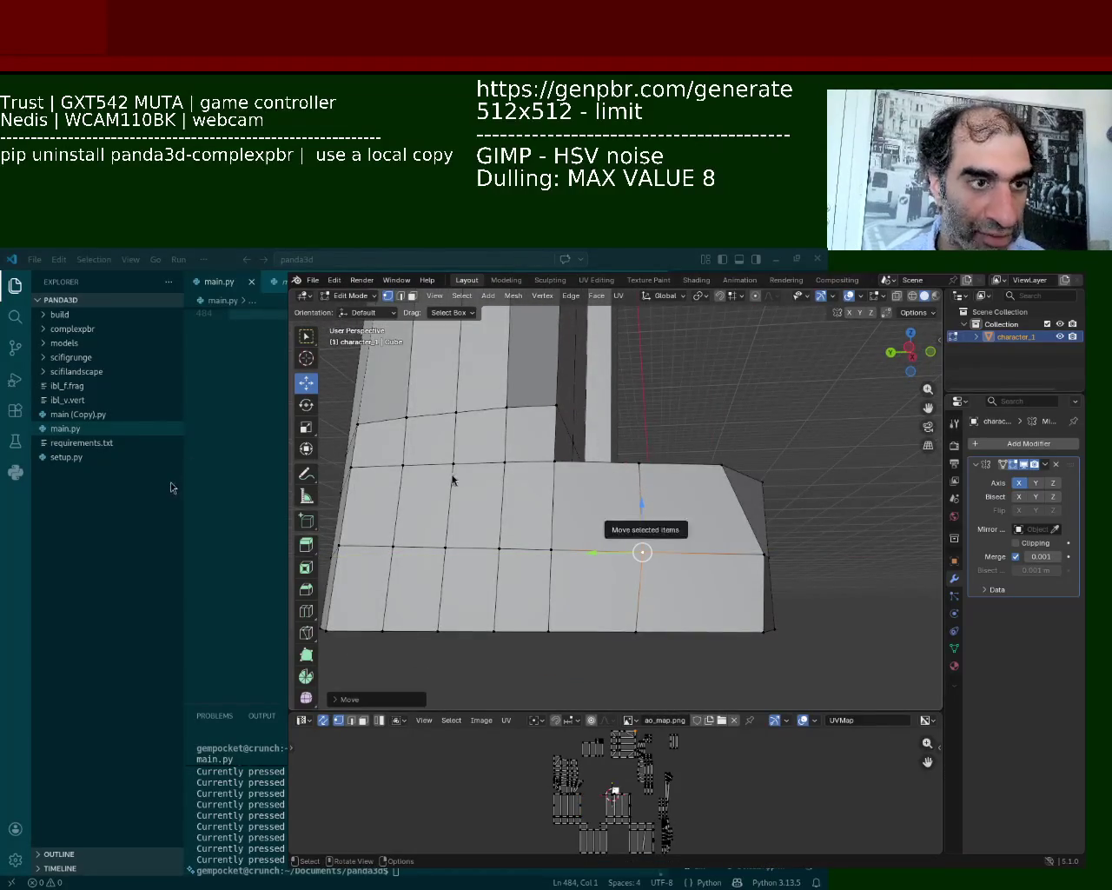
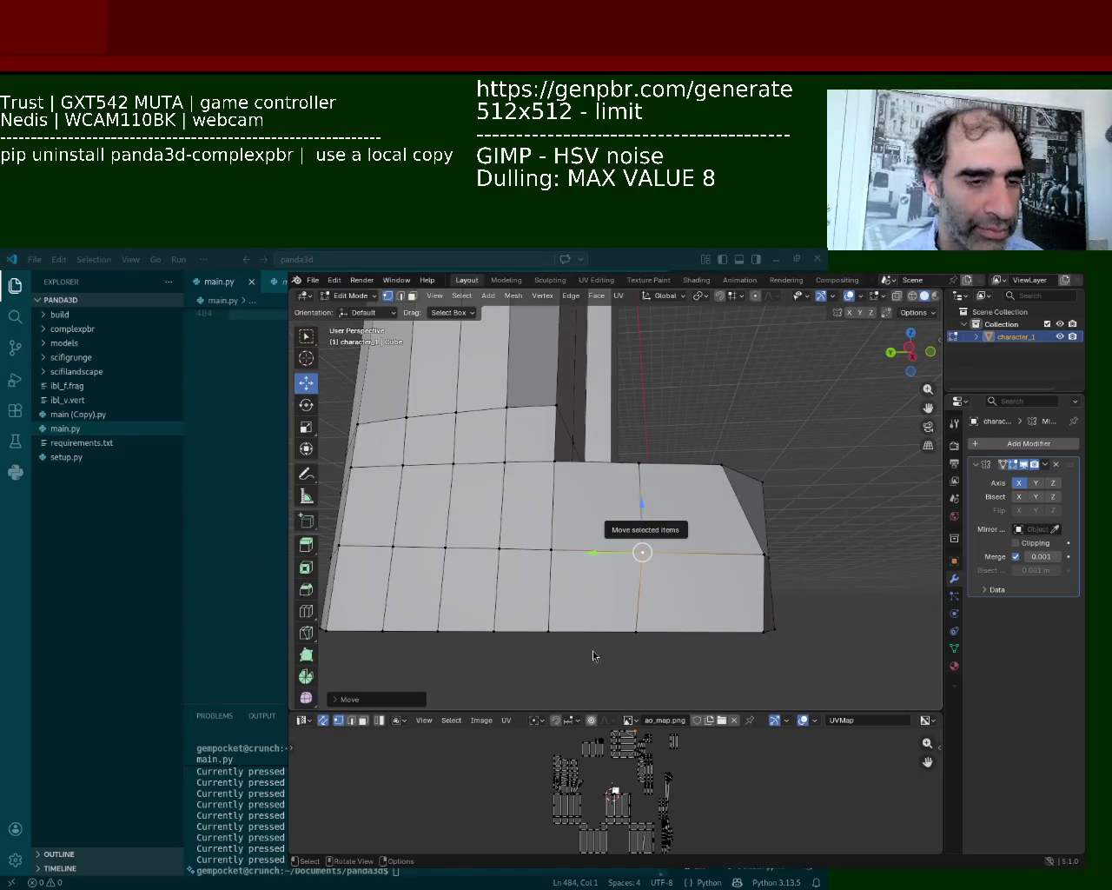
Raise a vertex on the lower leg loop to reshape the leg
{"action": "mouse_move", "coordinate": [466, 639]}
{"action": "middle_mouse_down"}
{"action": "mouse_move", "coordinate": [601, 561]}
{"action": "mouse_move", "coordinate": [539, 532]}
{"action": "middle_mouse_up"}
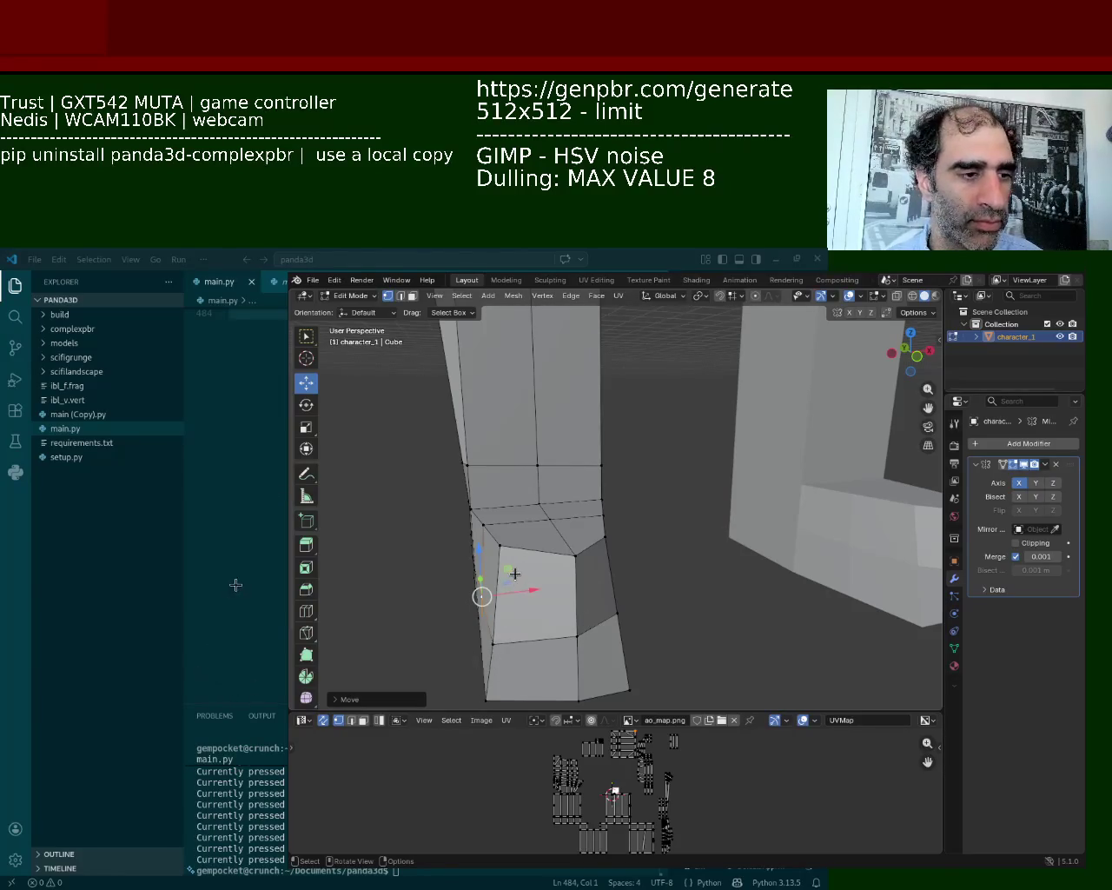
{"action": "left_click", "coordinate": [500, 545]}
{"action": "left_click_drag", "start_coordinate": [539, 520], "coordinate": [538, 456]}
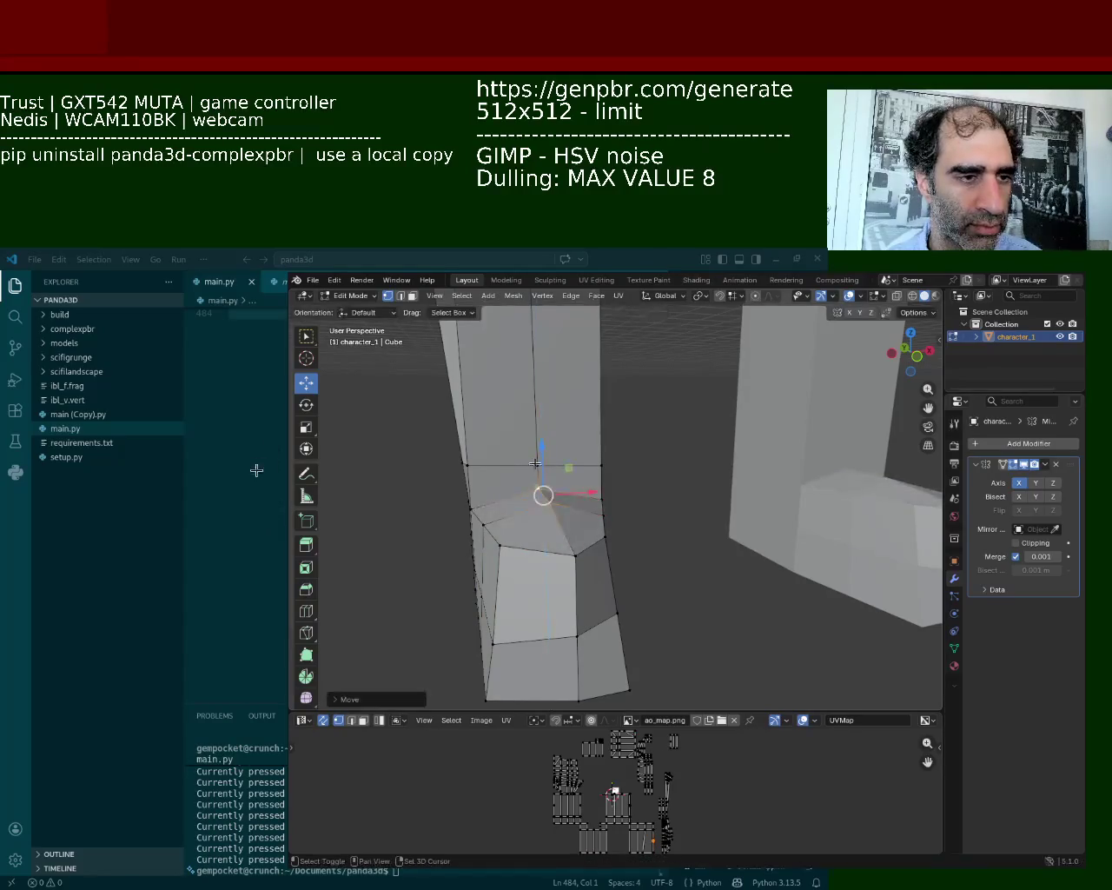
{"action": "mouse_move", "coordinate": [545, 410]}
{"action": "middle_mouse_down"}
{"action": "mouse_move", "coordinate": [547, 431]}
{"action": "mouse_move", "coordinate": [705, 491]}
{"action": "middle_mouse_up"}
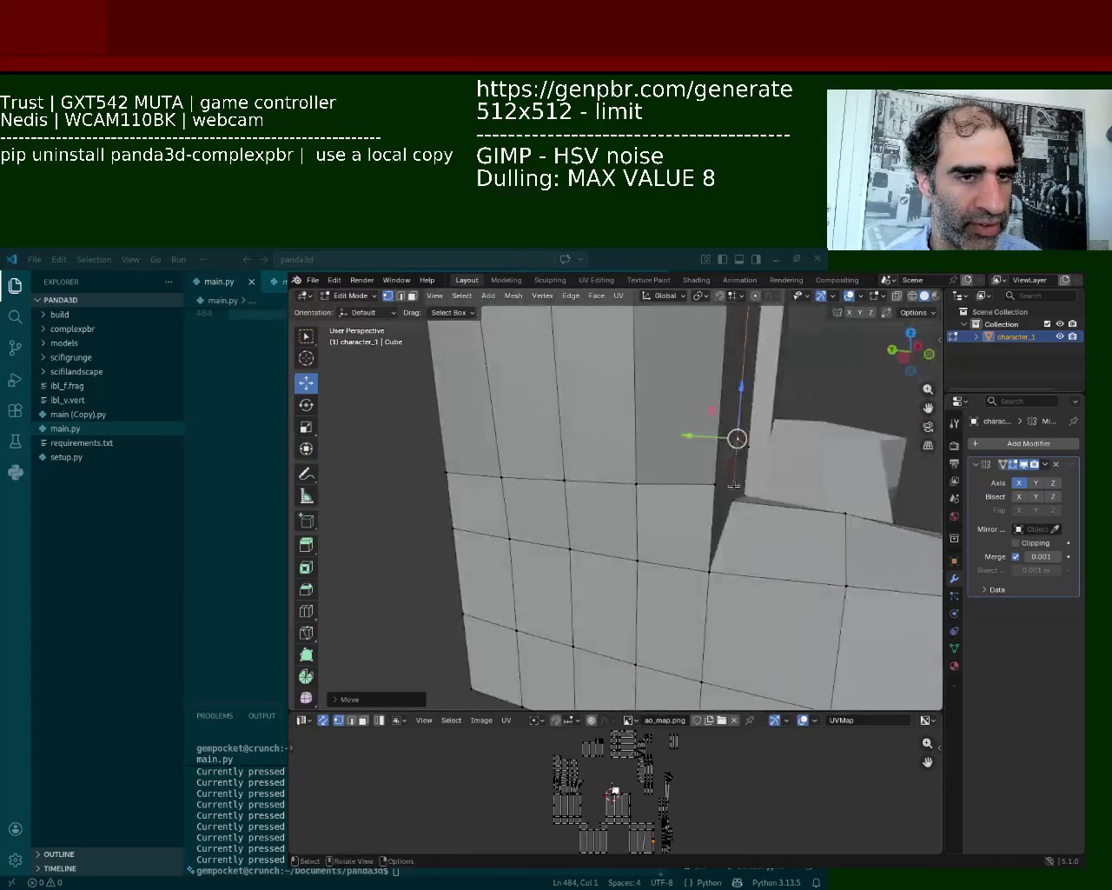
{"action": "left_click", "coordinate": [650, 487]}
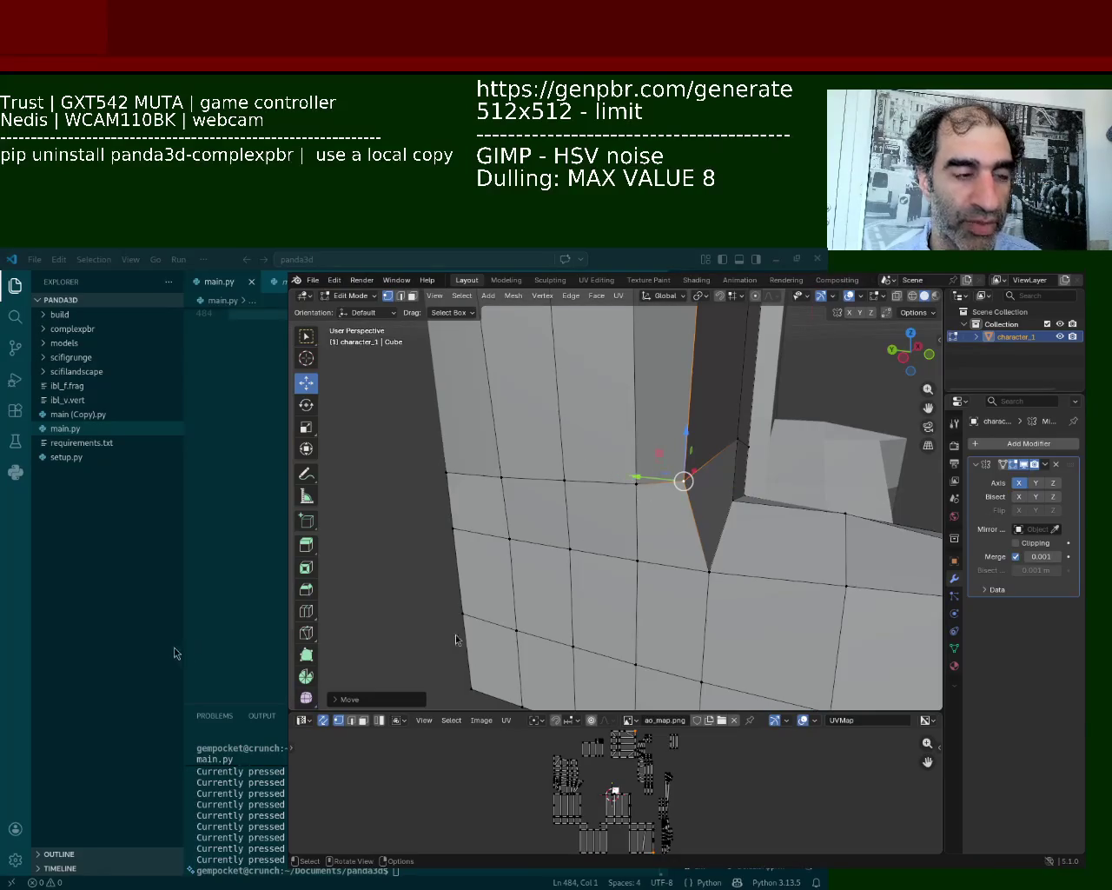
Pull the inner corner vertex between leg and body up and outward
{"action": "middle_click_drag", "start_coordinate": [668, 577], "coordinate": [617, 559]}
{"action": "left_click", "coordinate": [564, 478]}
{"action": "middle_click_drag", "start_coordinate": [566, 479], "coordinate": [622, 617]}
{"action": "left_click_drag", "start_coordinate": [622, 618], "coordinate": [684, 528]}
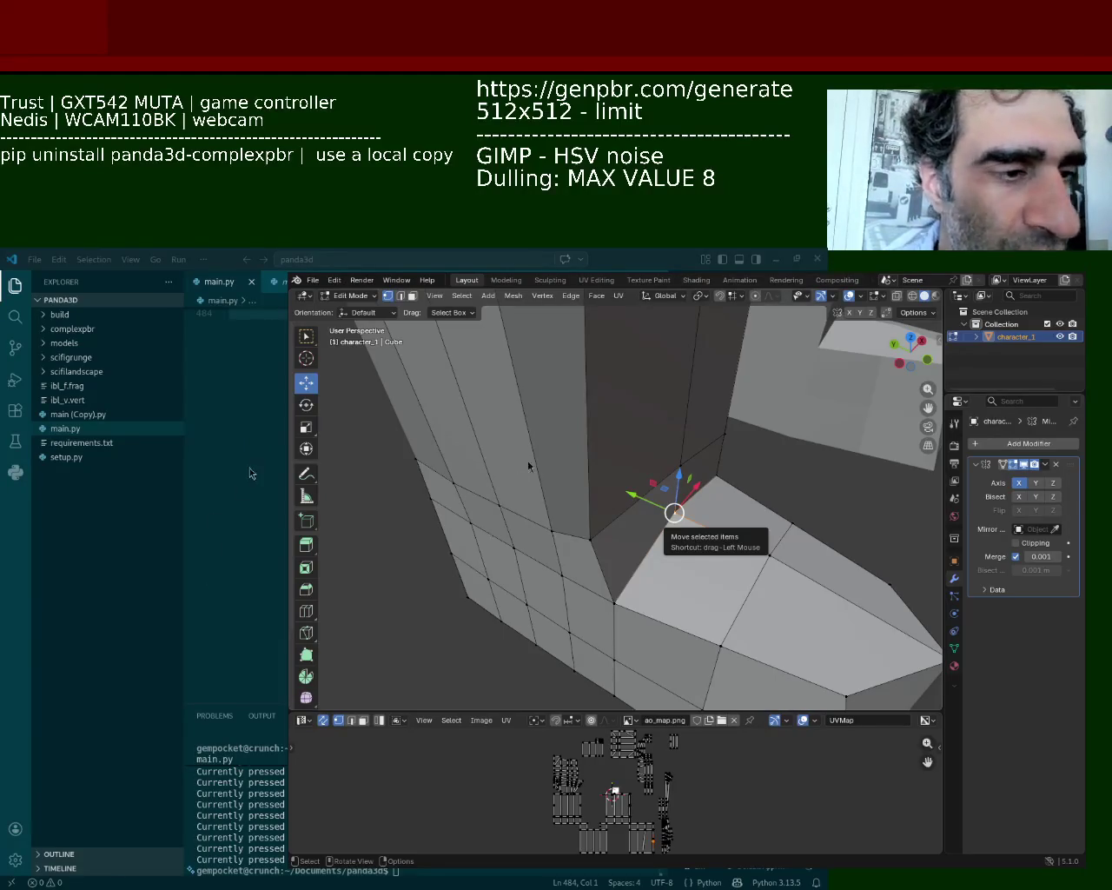
Move the selected vertex along Y, then box-select a vertical column of faces
{"action": "middle_click_drag", "start_coordinate": [475, 649], "coordinate": [634, 525]}
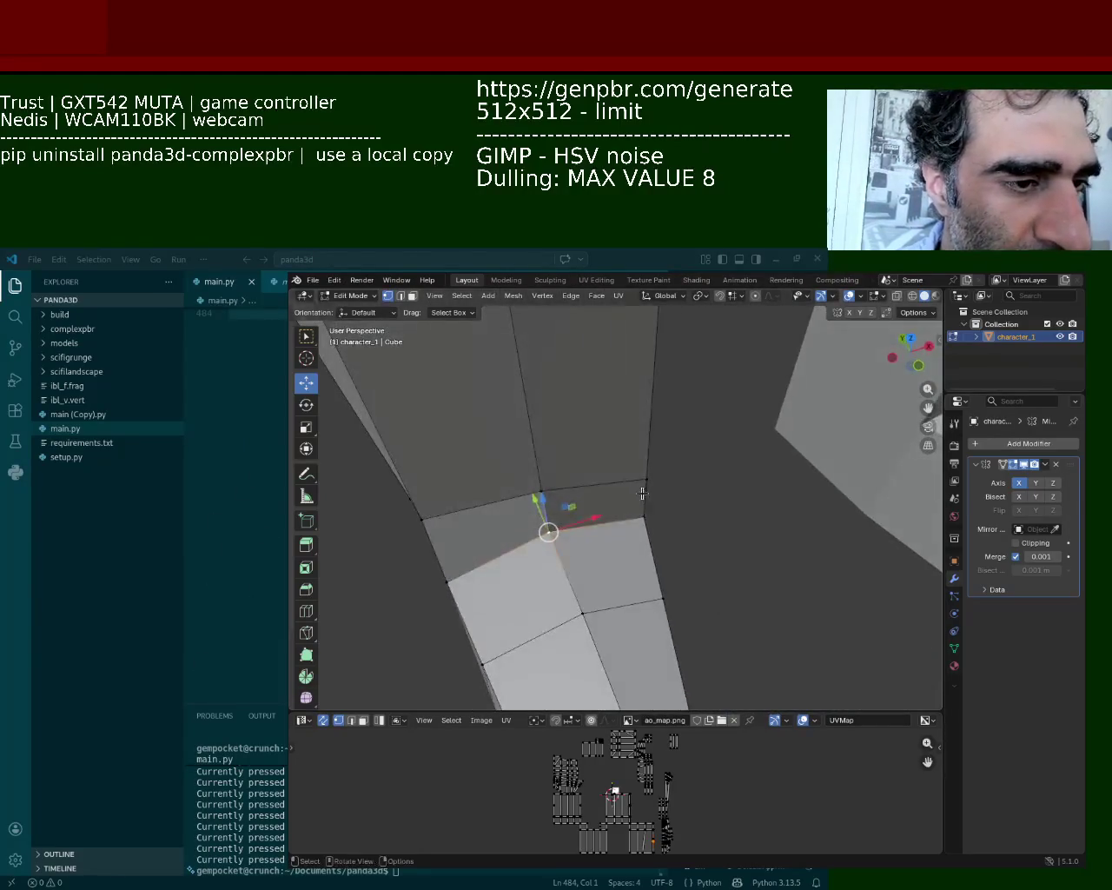
{"action": "key", "text": "g"}
{"action": "key", "text": "y"}
{"action": "left_click", "coordinate": [617, 458]}
{"action": "mouse_move", "coordinate": [622, 474]}
{"action": "middle_mouse_down"}
{"action": "mouse_move", "coordinate": [743, 445]}
{"action": "mouse_move", "coordinate": [620, 470]}
{"action": "middle_mouse_up"}
{"action": "key", "text": "b"}
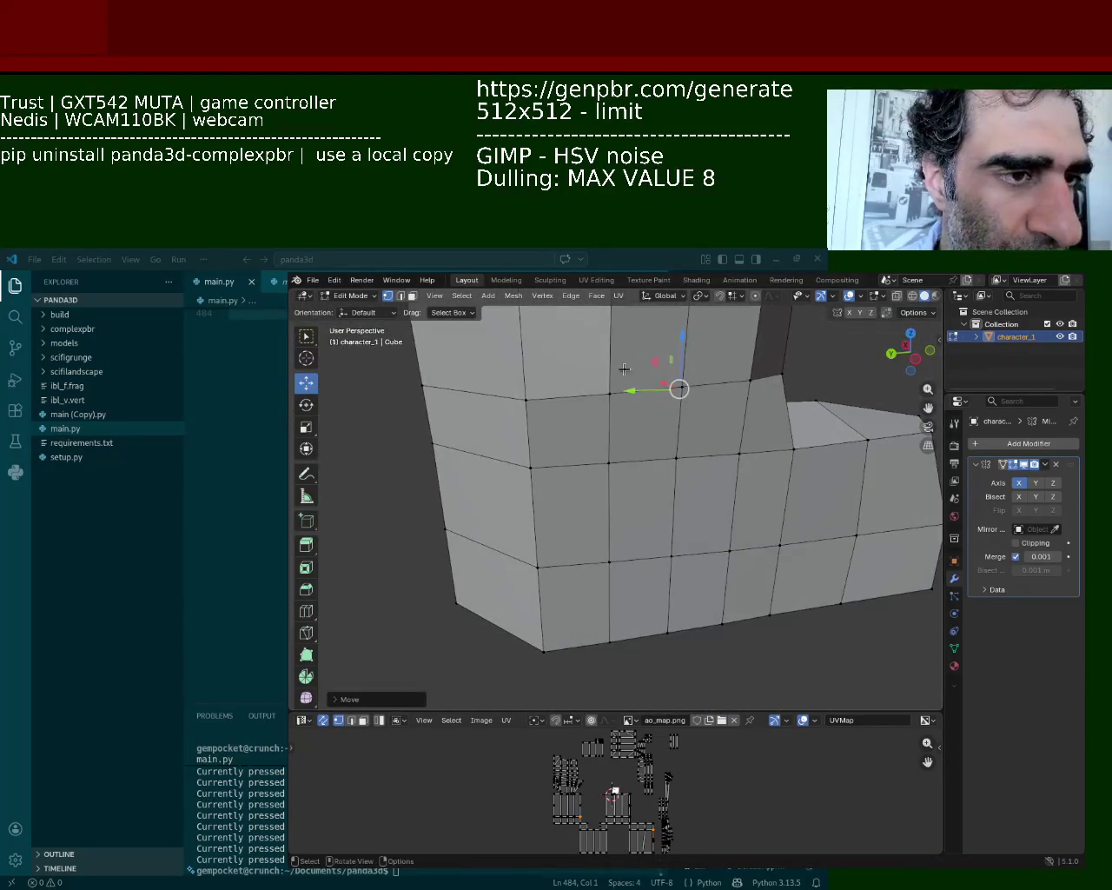
{"action": "left_click_drag", "start_coordinate": [621, 470], "coordinate": [702, 670]}
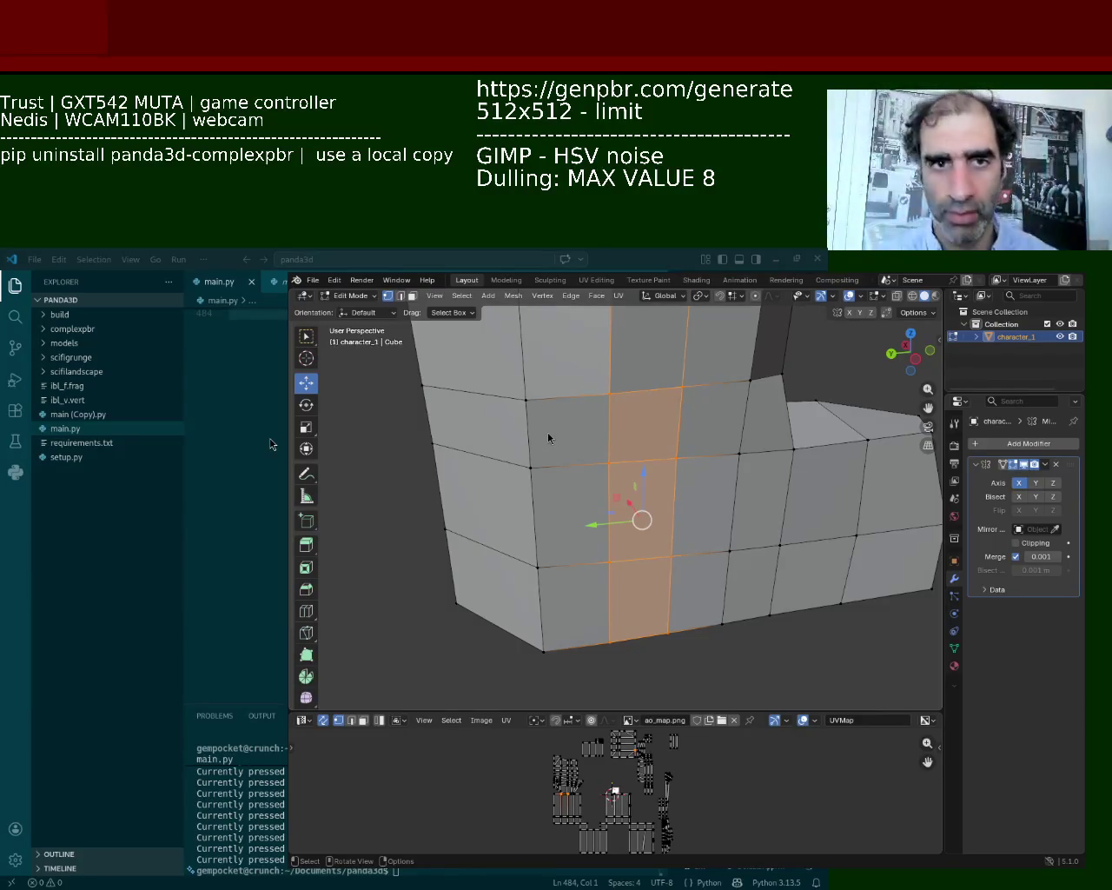
Lower the vertices on the lower edge of the mesh
{"action": "mouse_move", "coordinate": [454, 628]}
{"action": "middle_mouse_down"}
{"action": "mouse_move", "coordinate": [669, 407]}
{"action": "mouse_move", "coordinate": [649, 431]}
{"action": "middle_mouse_up"}
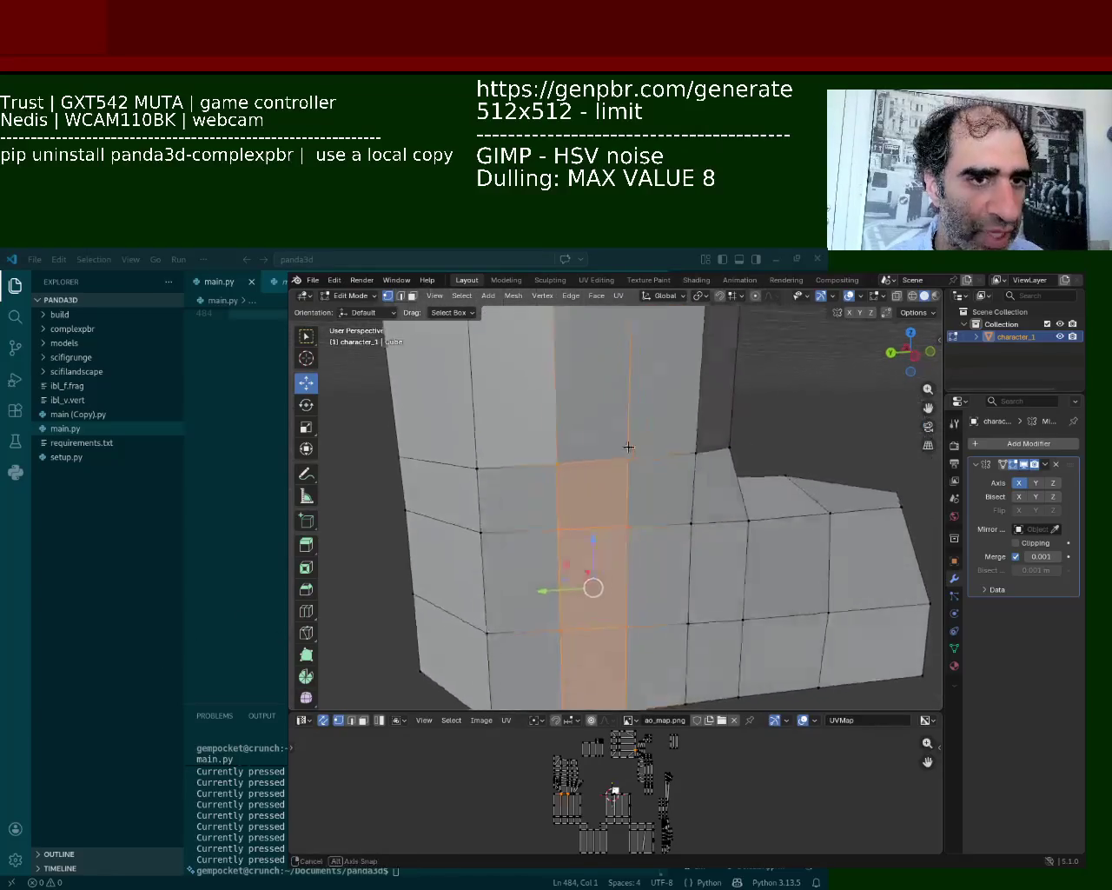
{"action": "left_click", "coordinate": [659, 445]}
{"action": "mouse_move", "coordinate": [658, 413]}
{"action": "left_mouse_down"}
{"action": "mouse_move", "coordinate": [658, 427]}
{"action": "mouse_move", "coordinate": [621, 442]}
{"action": "left_mouse_up"}
{"action": "left_click", "coordinate": [620, 450]}
Slide a bottom leg vertex along the X axis
{"action": "middle_click_drag", "start_coordinate": [621, 442], "coordinate": [542, 502]}
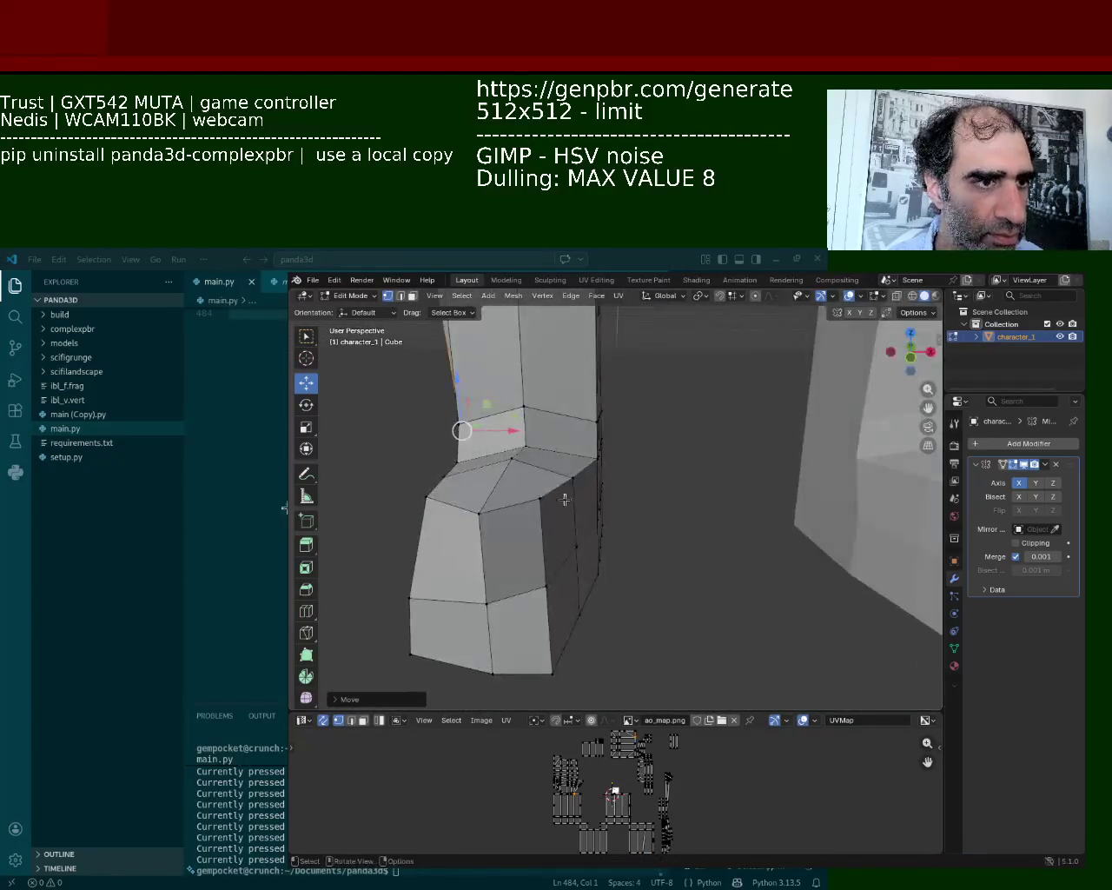
{"action": "left_click", "coordinate": [542, 503]}
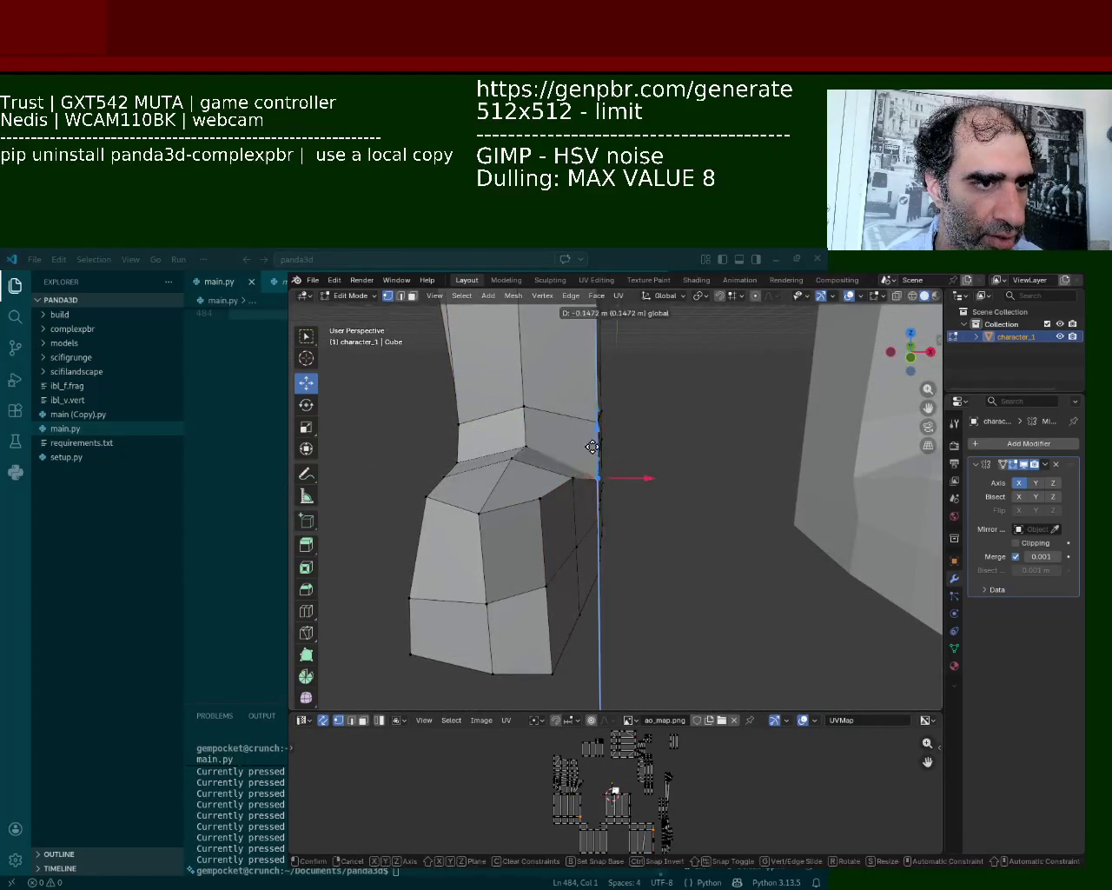
{"action": "middle_click_drag", "start_coordinate": [556, 487], "coordinate": [627, 524]}
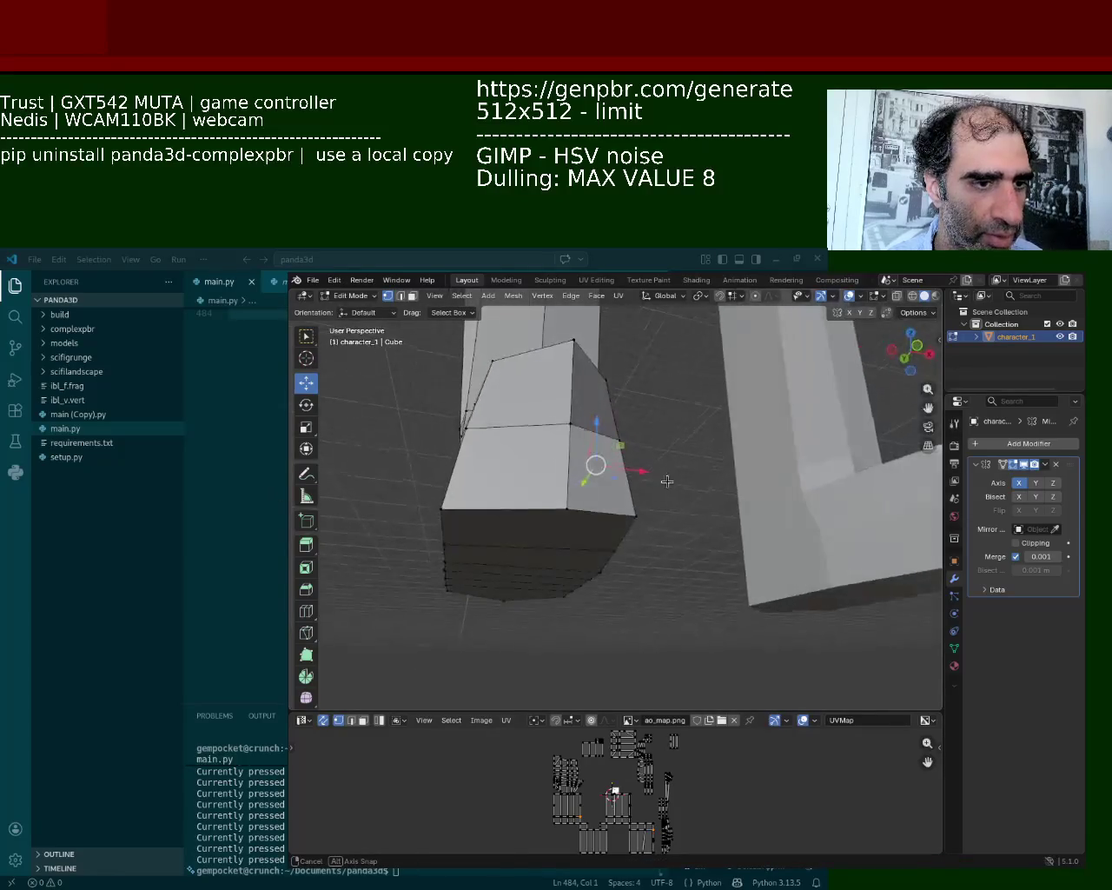
{"action": "key", "text": "g"}
{"action": "key", "text": "x"}
{"action": "left_click", "coordinate": [608, 513]}
Select the leg's top, middle and bottom vertices and slide the column along X
{"action": "left_click", "coordinate": [570, 422]}
{"action": "left_click", "coordinate": [573, 340]}
{"action": "left_click", "coordinate": [575, 426], "text": "shift"}
{"action": "key", "text": "g"}
{"action": "key", "text": "x"}
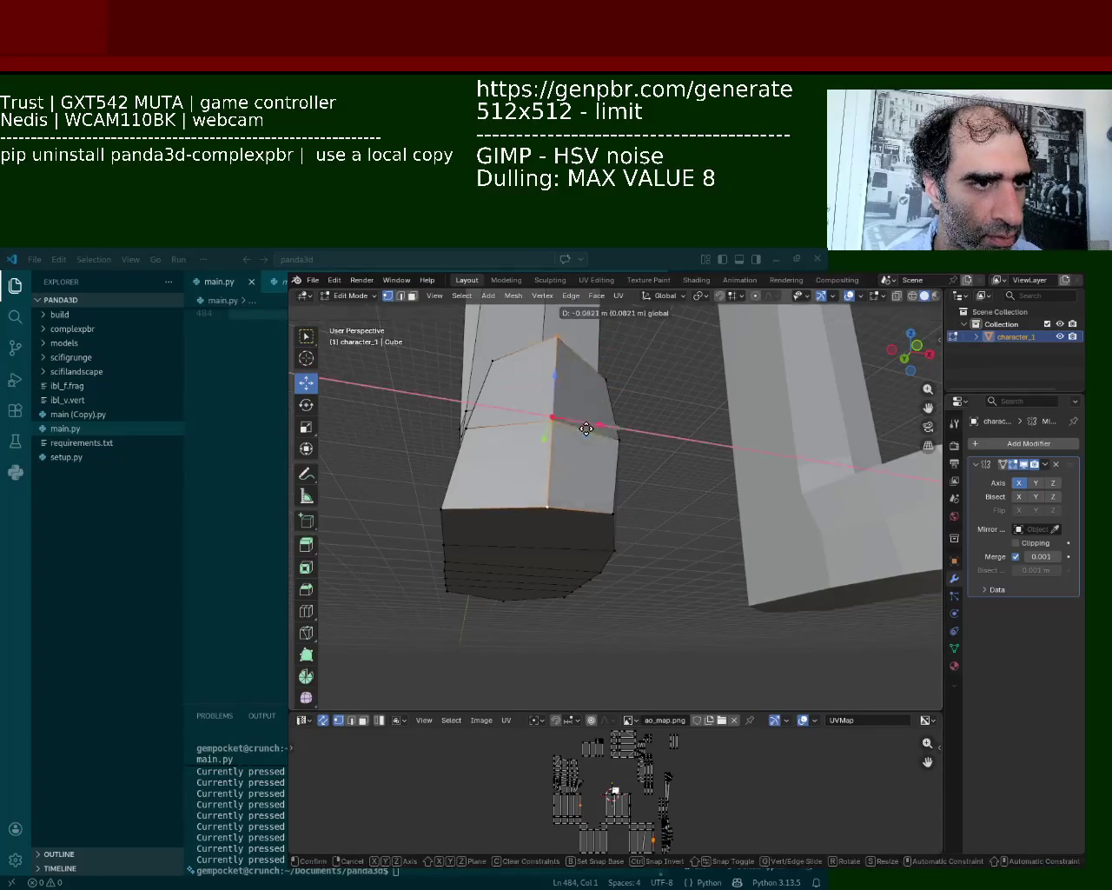
{"action": "left_click", "coordinate": [584, 429]}
Shift one more single leg vertex along X
{"action": "mouse_move", "coordinate": [616, 446]}
{"action": "middle_mouse_down"}
{"action": "mouse_move", "coordinate": [599, 561]}
{"action": "mouse_move", "coordinate": [605, 544]}
{"action": "mouse_move", "coordinate": [570, 541]}
{"action": "middle_mouse_up"}
{"action": "scroll", "coordinate": [571, 542], "scroll_direction": "up", "scroll_amount": 3}
{"action": "left_click", "coordinate": [501, 613]}
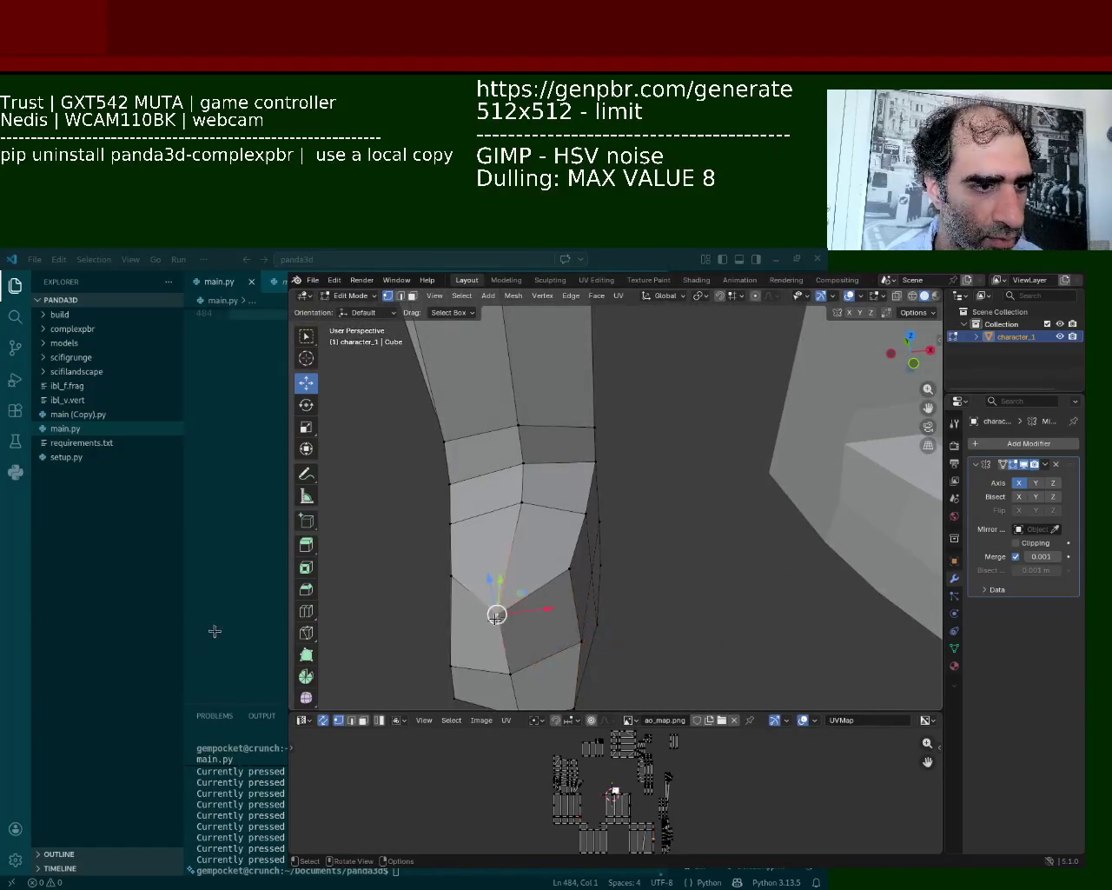
{"action": "key", "text": "g"}
{"action": "key", "text": "x"}
{"action": "left_click", "coordinate": [549, 612]}
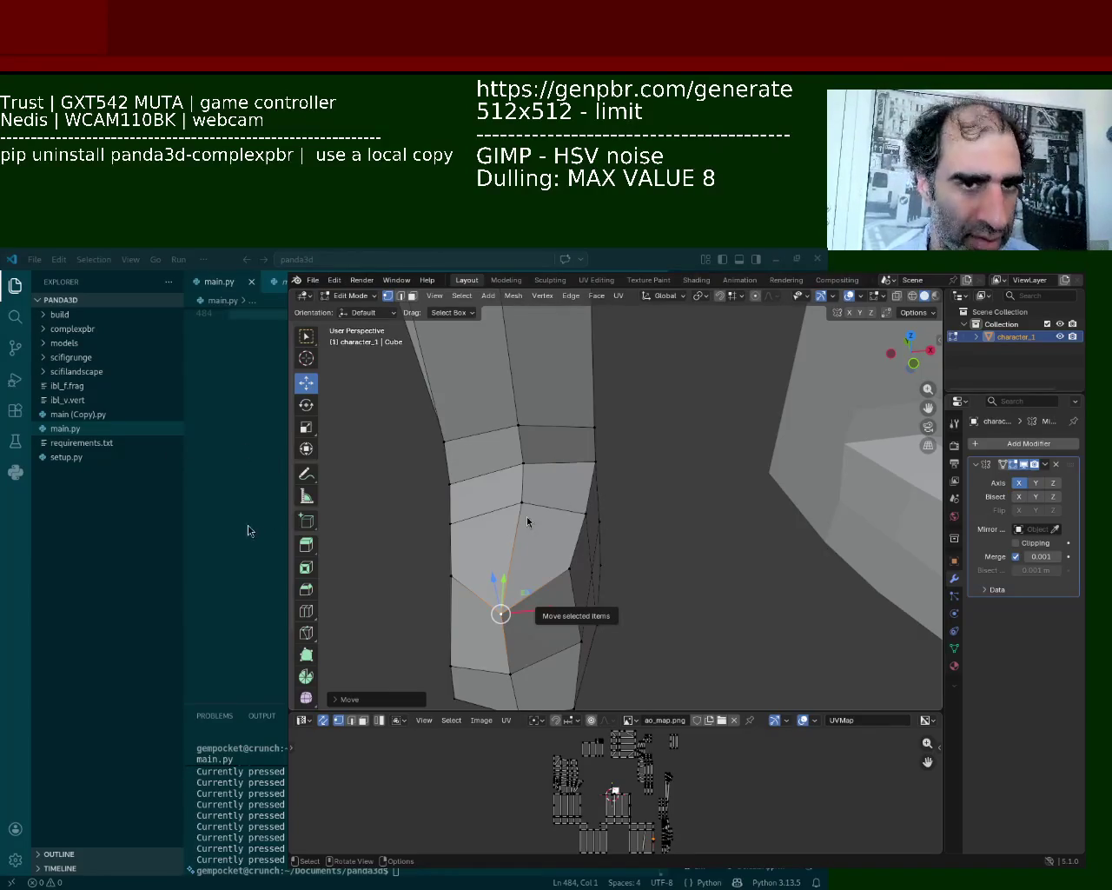
Nudge the selected foot vertex along Z, then along Y
{"action": "mouse_move", "coordinate": [615, 590]}
{"action": "middle_mouse_down"}
{"action": "mouse_move", "coordinate": [547, 451]}
{"action": "mouse_move", "coordinate": [666, 552]}
{"action": "mouse_move", "coordinate": [666, 541]}
{"action": "mouse_move", "coordinate": [664, 577]}
{"action": "mouse_move", "coordinate": [707, 581]}
{"action": "mouse_move", "coordinate": [617, 545]}
{"action": "mouse_move", "coordinate": [667, 664]}
{"action": "middle_mouse_up"}
{"action": "key", "text": "g"}
{"action": "key", "text": "z"}
{"action": "left_click", "coordinate": [551, 409]}
{"action": "key", "text": "g"}
{"action": "key", "text": "y"}
{"action": "left_click", "coordinate": [669, 582]}
Select two foot vertices and shift them along Y in two small moves
{"action": "left_click", "coordinate": [612, 548]}
{"action": "left_click", "coordinate": [671, 554]}
{"action": "key", "text": "g"}
{"action": "key", "text": "y"}
{"action": "left_click", "coordinate": [645, 659]}
{"action": "key", "text": "g"}
{"action": "key", "text": "y"}
{"action": "left_click", "coordinate": [685, 622]}
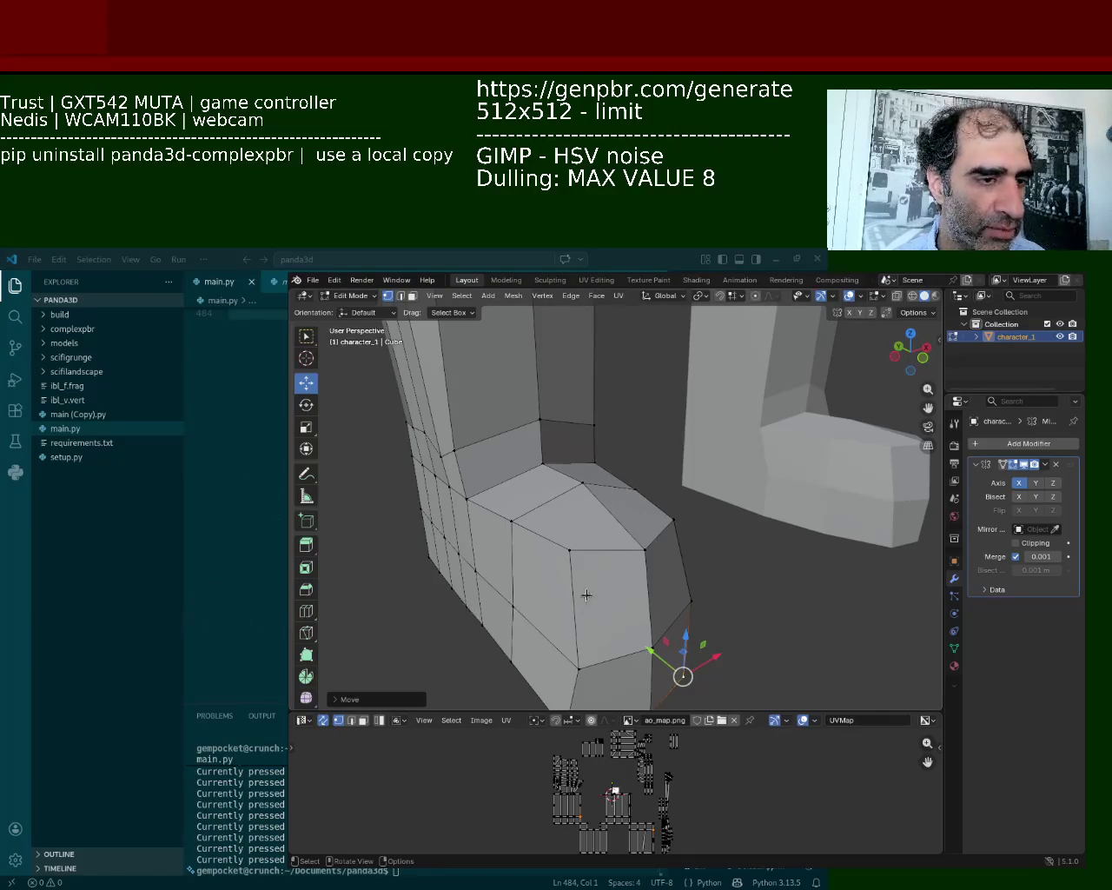
Slide the foot's bottom-left and right-side vertices slightly right along X
{"action": "middle_click_drag", "start_coordinate": [462, 608], "coordinate": [457, 583]}
{"action": "left_click", "coordinate": [458, 582]}
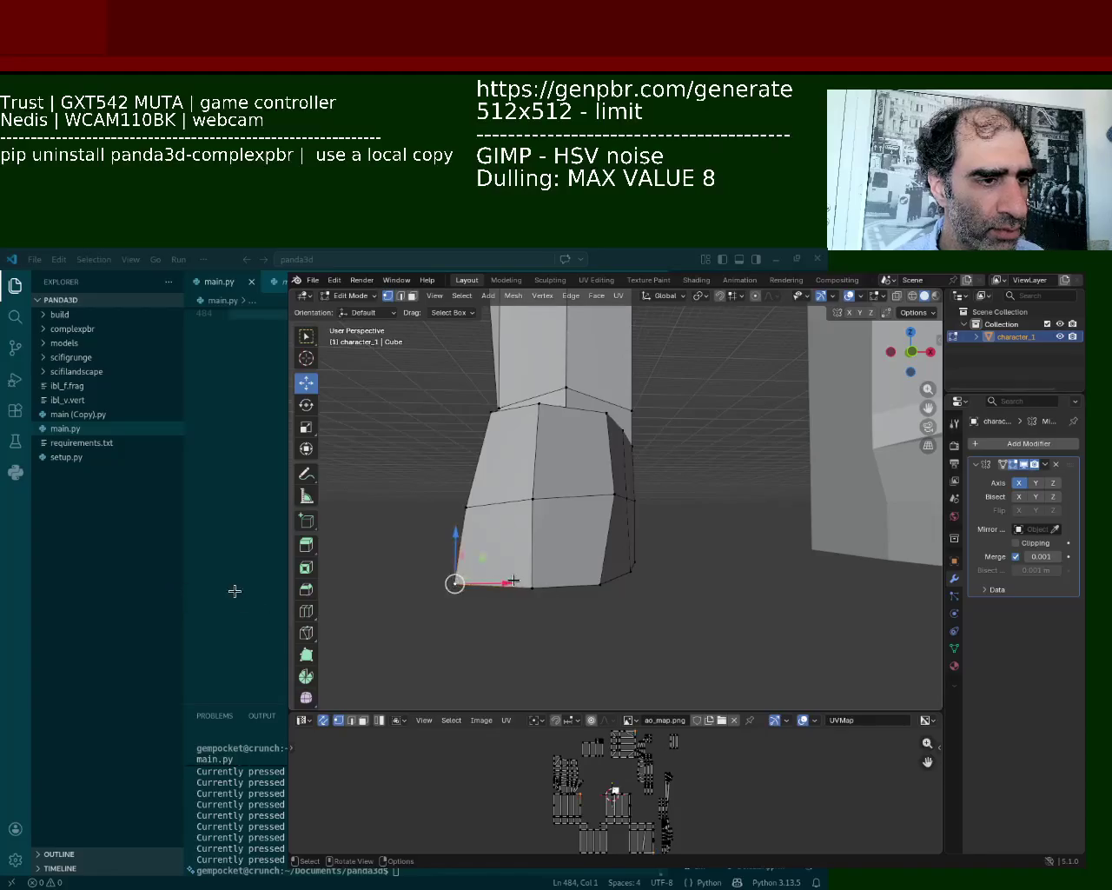
{"action": "left_click_drag", "start_coordinate": [513, 583], "coordinate": [532, 585]}
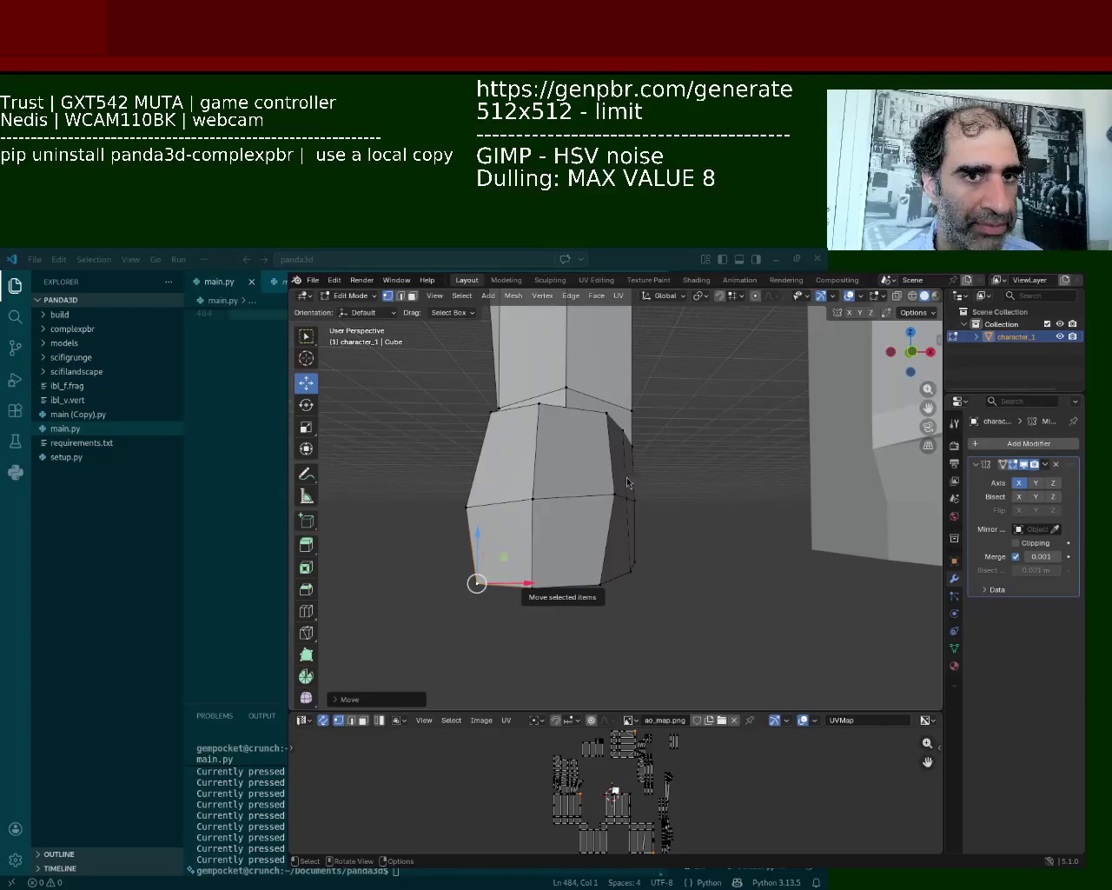
{"action": "middle_click_drag", "start_coordinate": [600, 460], "coordinate": [604, 489]}
{"action": "left_click", "coordinate": [559, 462]}
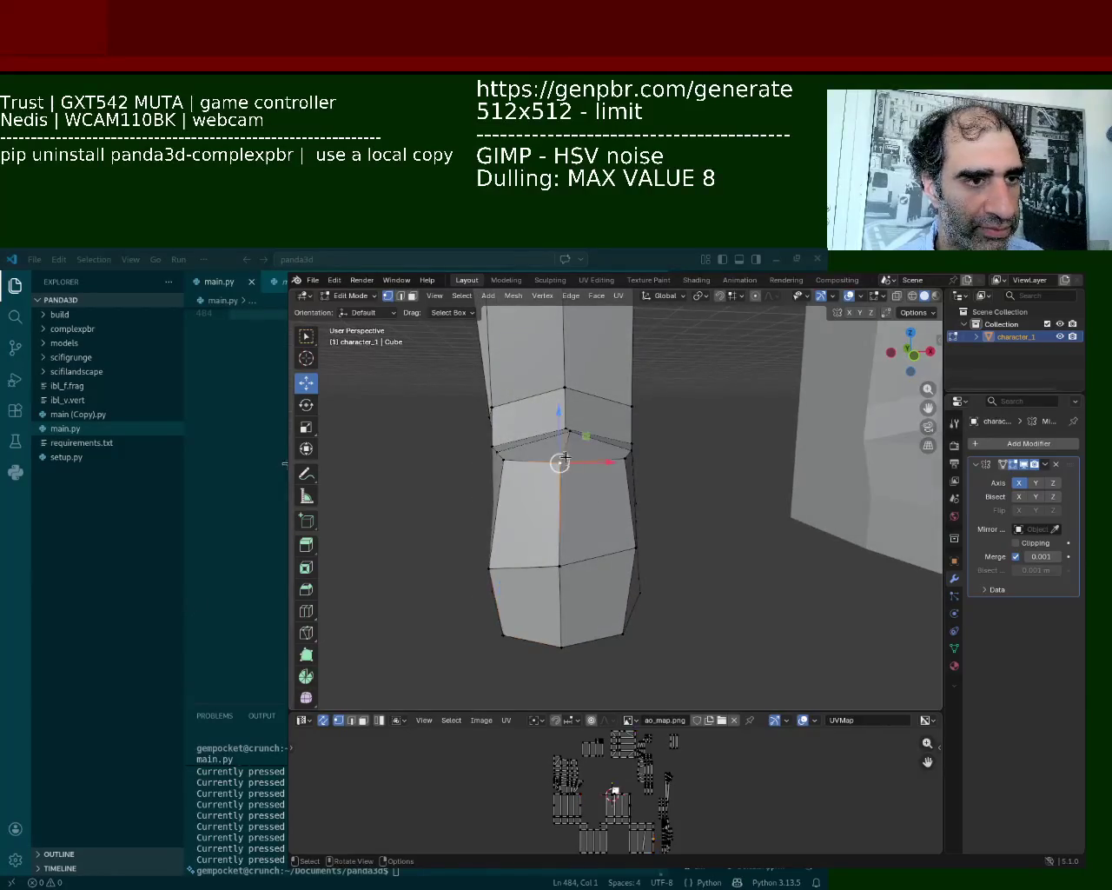
{"action": "left_click_drag", "start_coordinate": [604, 462], "coordinate": [615, 462]}
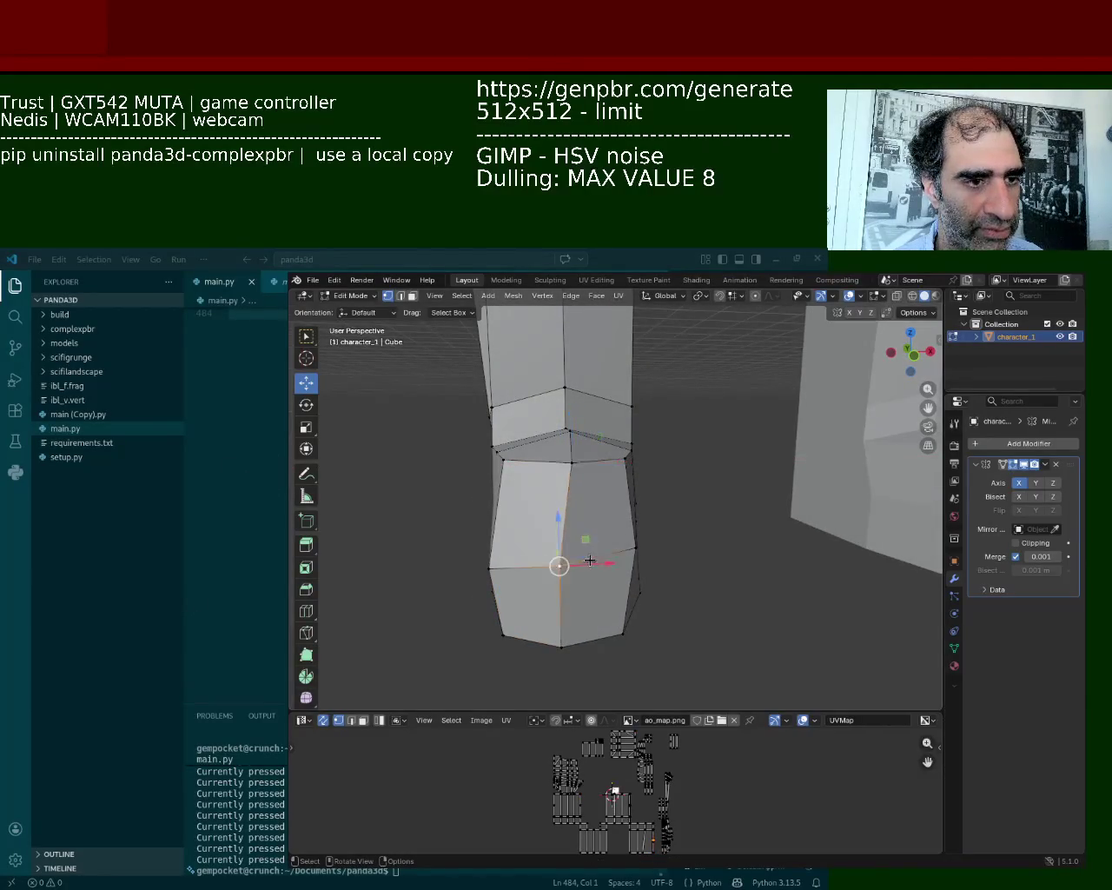
{"action": "mouse_move", "coordinate": [615, 463]}
{"action": "middle_mouse_down"}
{"action": "mouse_move", "coordinate": [652, 512]}
{"action": "mouse_move", "coordinate": [695, 490]}
{"action": "middle_mouse_up"}
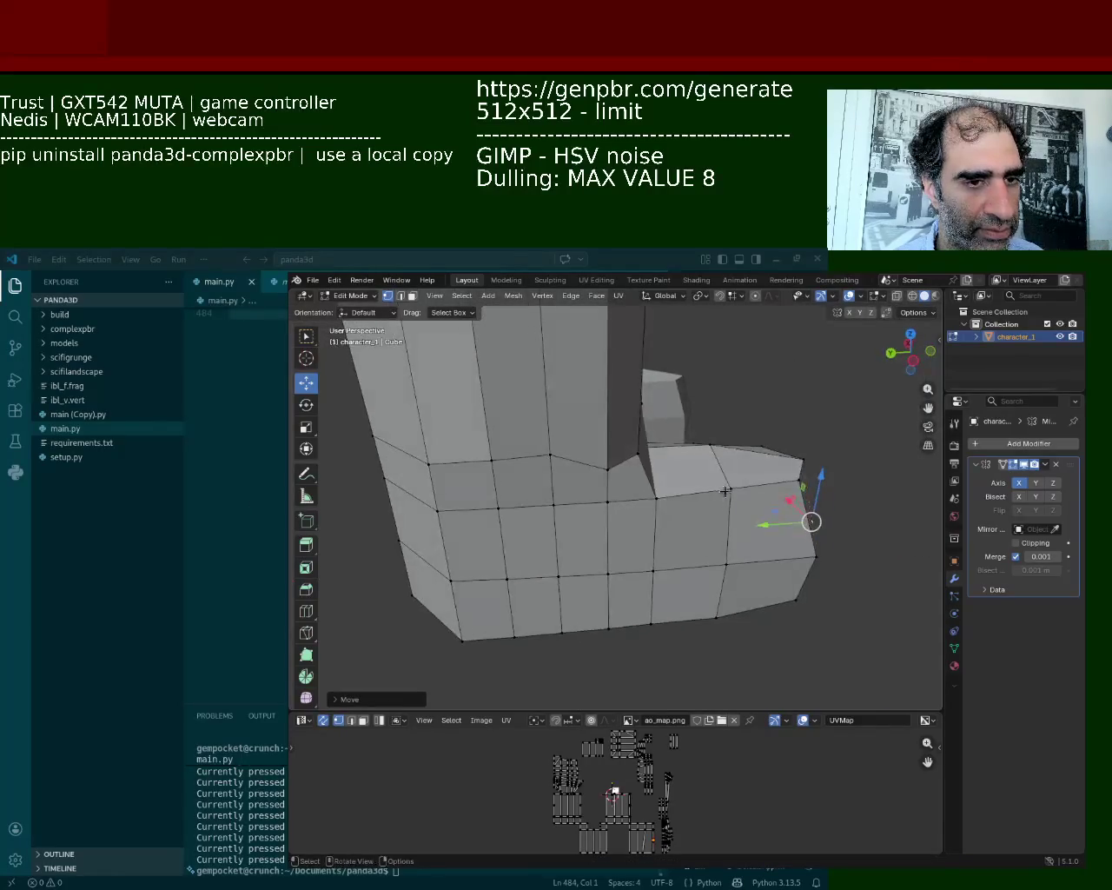
{"action": "left_click_drag", "start_coordinate": [794, 477], "coordinate": [805, 463]}
{"action": "key", "text": "Escape"}
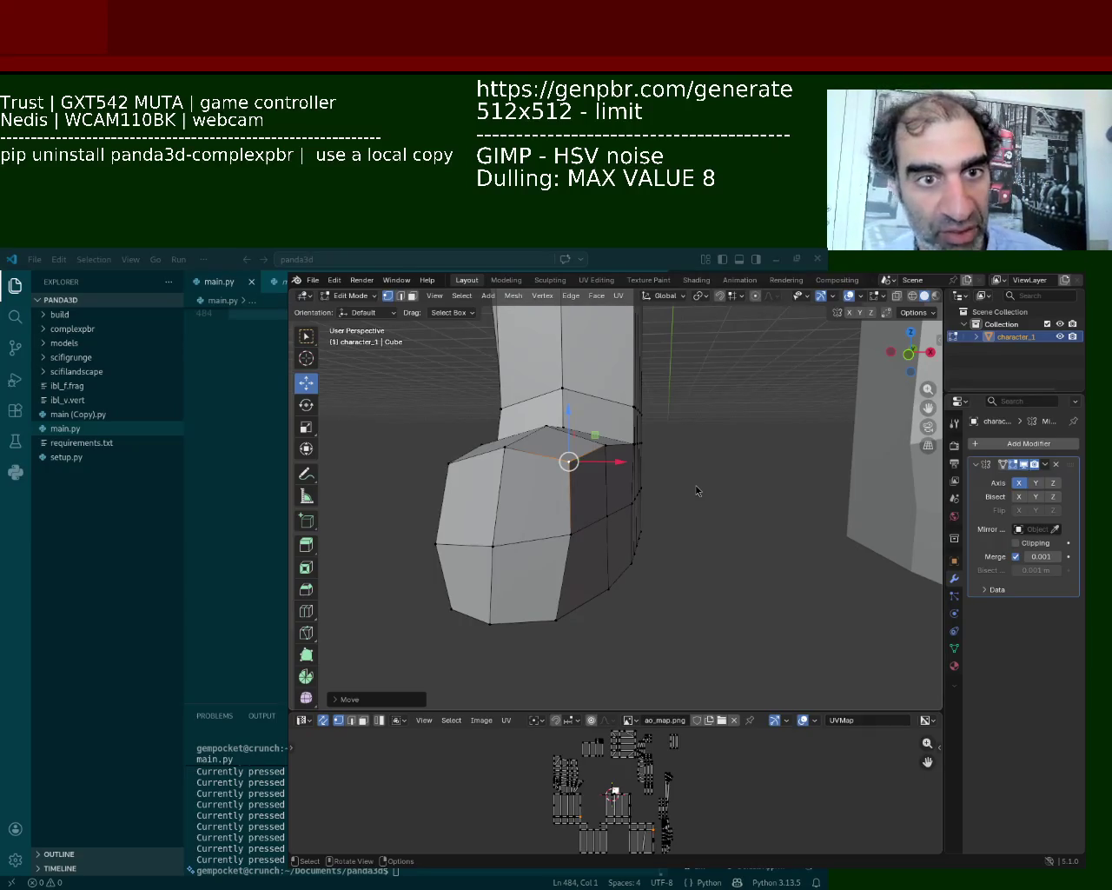
Lower a vertex along Z and shift an ankle vertex along X
{"action": "key", "text": "shift+grave"}
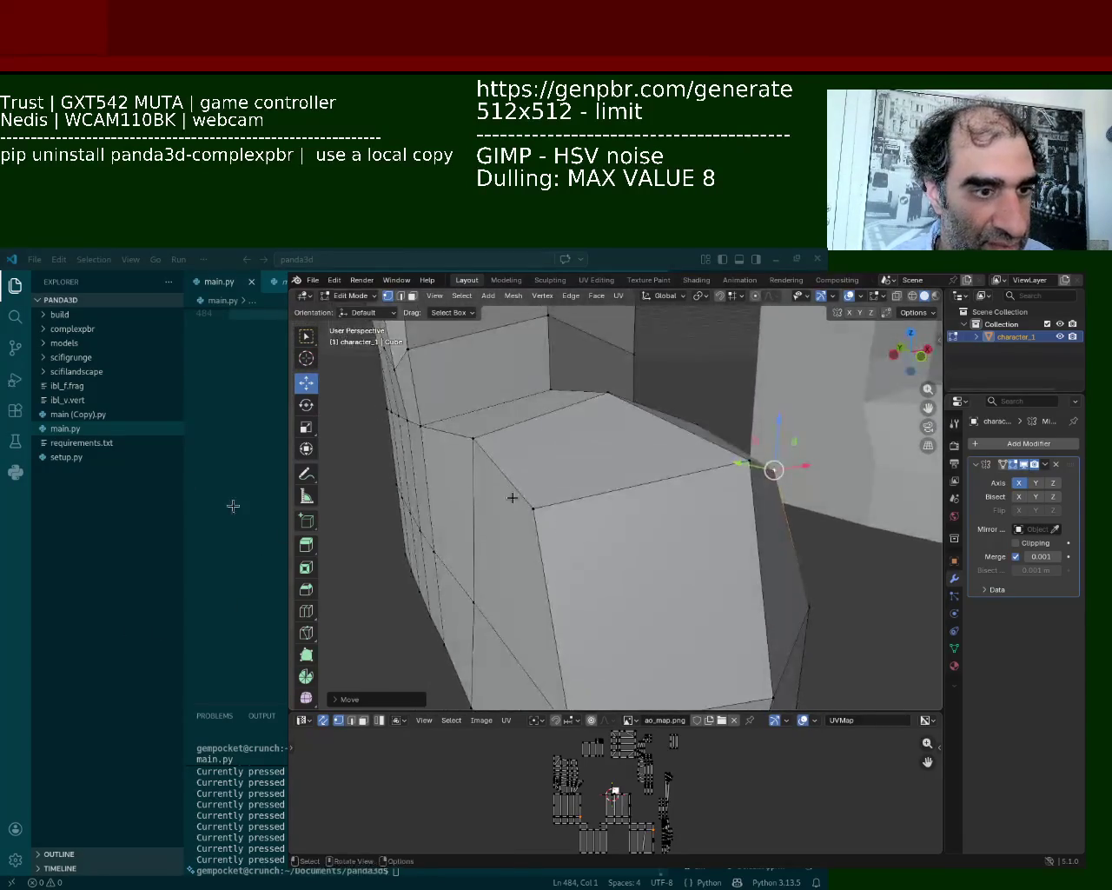
{"action": "left_click", "coordinate": [472, 437]}
{"action": "left_click_drag", "start_coordinate": [469, 430], "coordinate": [475, 464]}
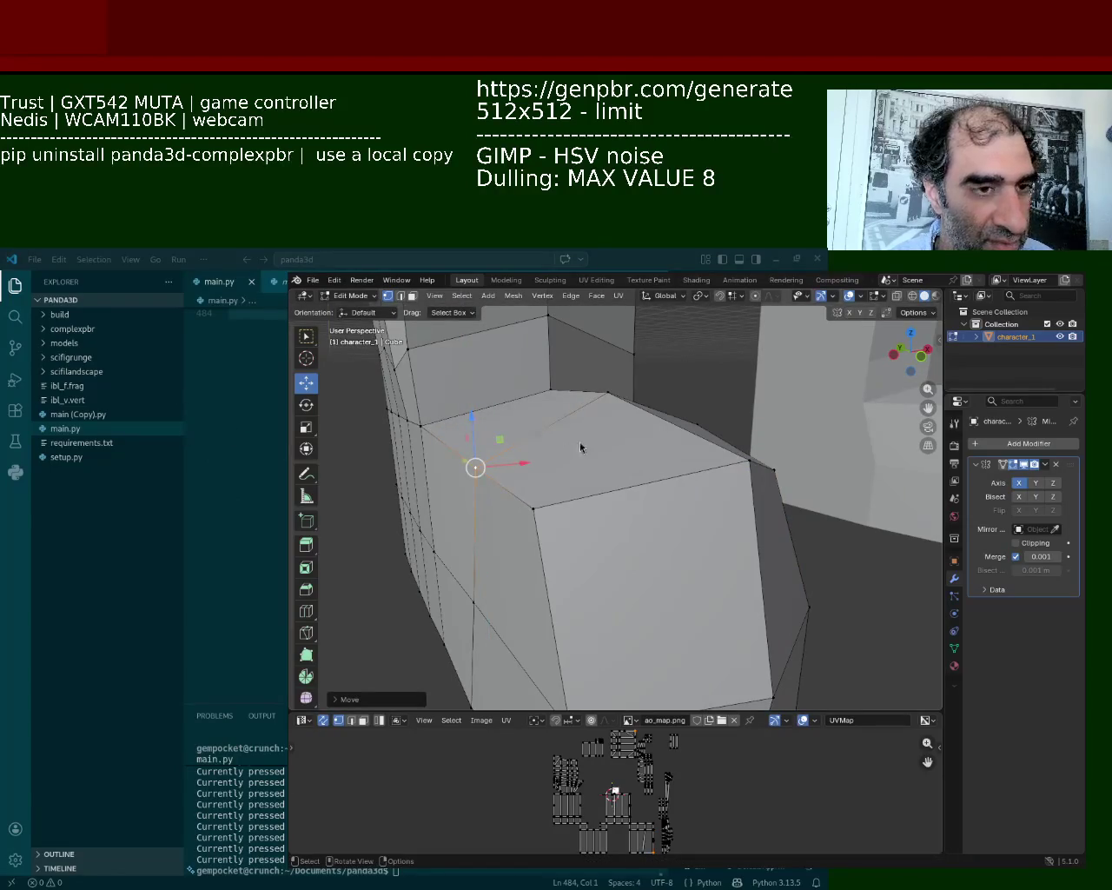
{"action": "key", "text": "shift+grave"}
{"action": "left_click", "coordinate": [550, 486]}
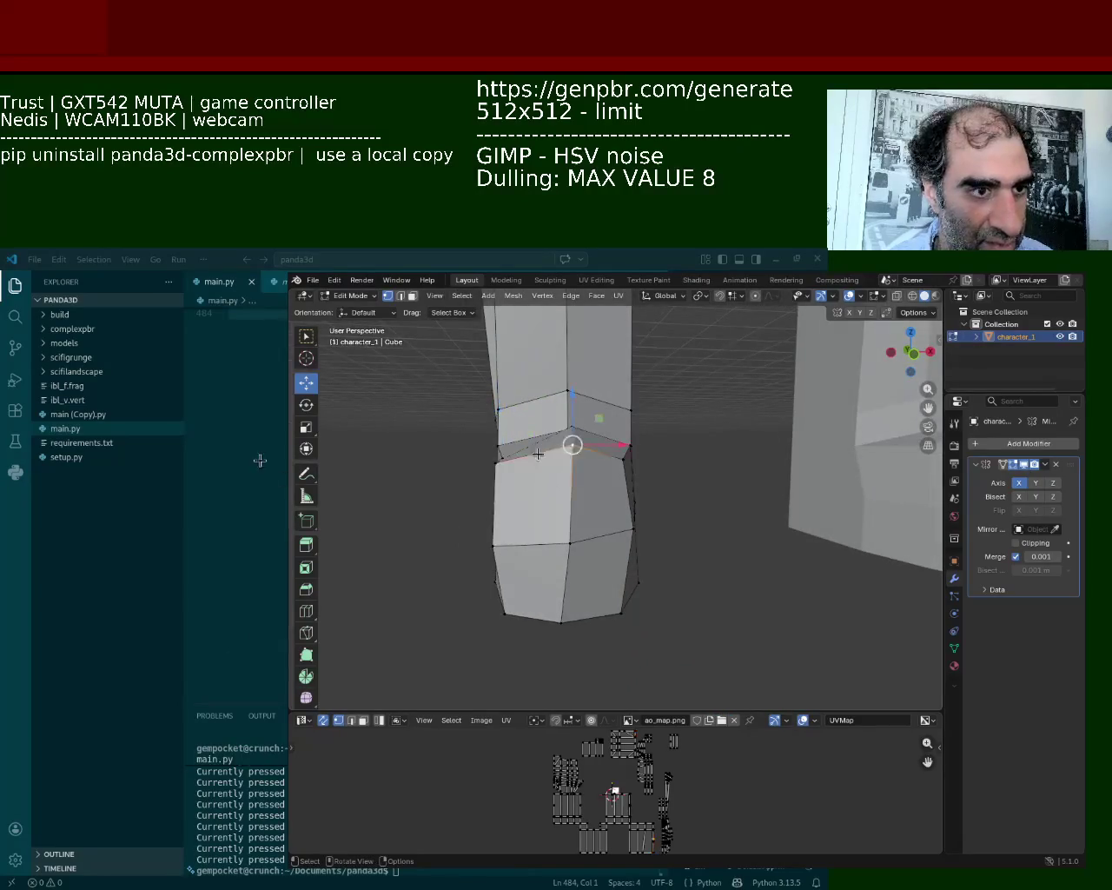
{"action": "left_click_drag", "start_coordinate": [613, 445], "coordinate": [602, 448]}
{"action": "left_click", "coordinate": [602, 448]}
Switch the viewport to wireframe and view the legs and boots
{"action": "mouse_move", "coordinate": [561, 446]}
{"action": "middle_mouse_down"}
{"action": "mouse_move", "coordinate": [643, 472]}
{"action": "mouse_move", "coordinate": [672, 613]}
{"action": "mouse_move", "coordinate": [589, 480]}
{"action": "mouse_move", "coordinate": [677, 458]}
{"action": "mouse_move", "coordinate": [619, 526]}
{"action": "mouse_move", "coordinate": [617, 517]}
{"action": "mouse_move", "coordinate": [690, 494]}
{"action": "middle_mouse_up"}
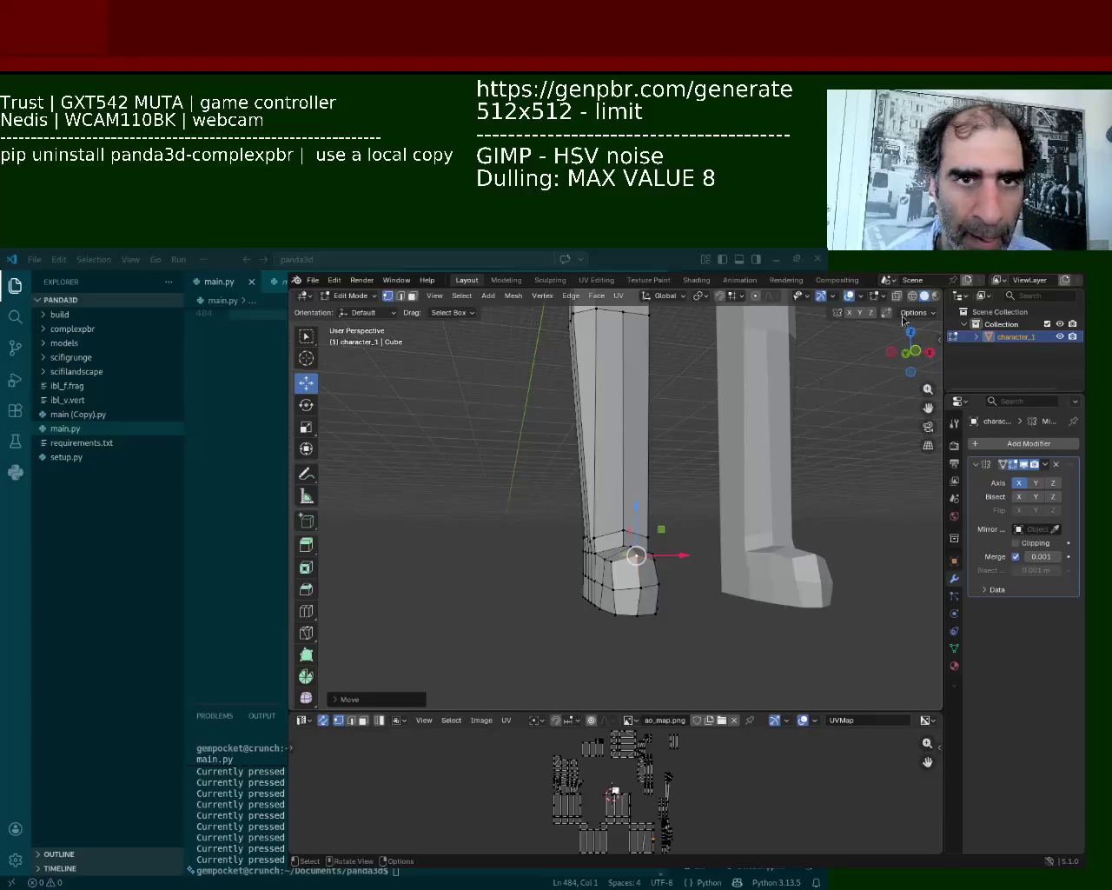
{"action": "key", "text": "shift+z"}
{"action": "mouse_move", "coordinate": [690, 495]}
{"action": "middle_mouse_down", "text": "ctrl"}
{"action": "mouse_move", "coordinate": [549, 518]}
{"action": "mouse_move", "coordinate": [591, 534]}
{"action": "middle_mouse_up", "text": "ctrl"}
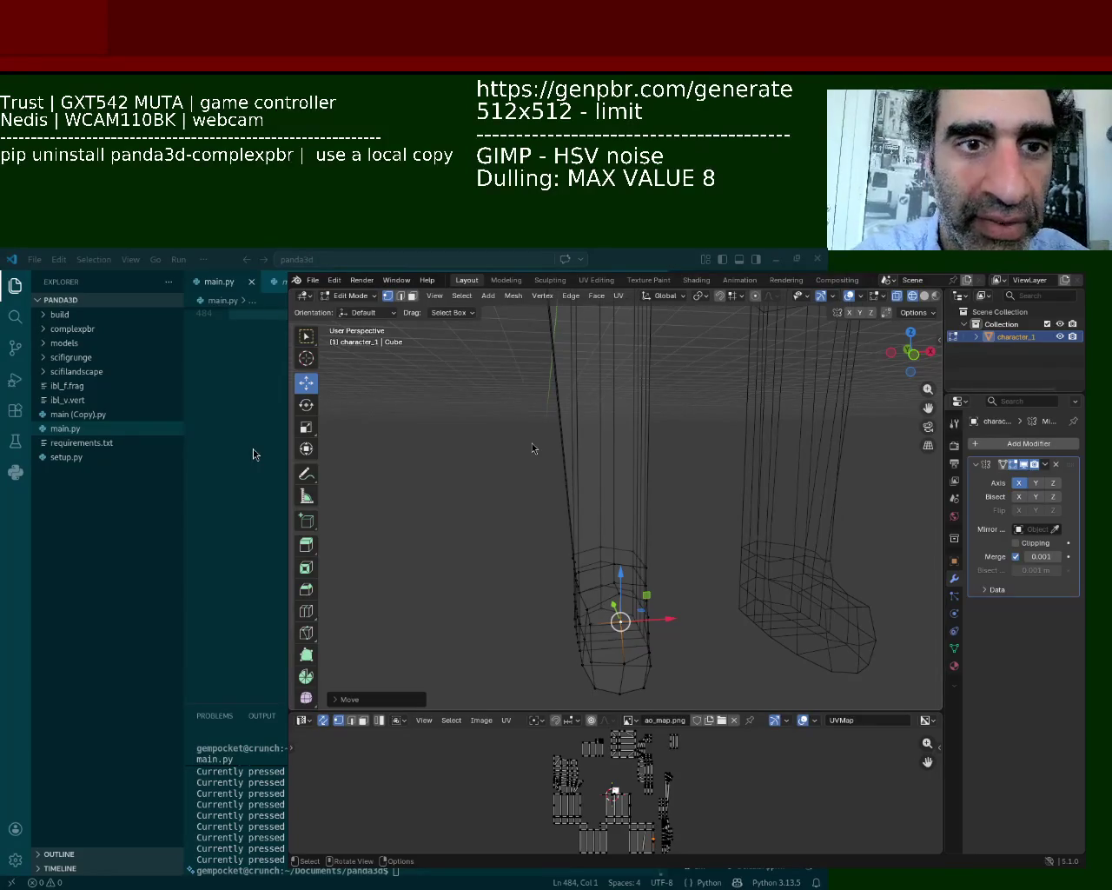
{"action": "mouse_move", "coordinate": [628, 550]}
{"action": "middle_mouse_down"}
{"action": "mouse_move", "coordinate": [561, 467]}
{"action": "mouse_move", "coordinate": [532, 505]}
{"action": "middle_mouse_up"}
Box-select the top ring of boot vertices and scale it inward to about 0.598
{"action": "left_click_drag", "start_coordinate": [524, 512], "coordinate": [663, 556]}
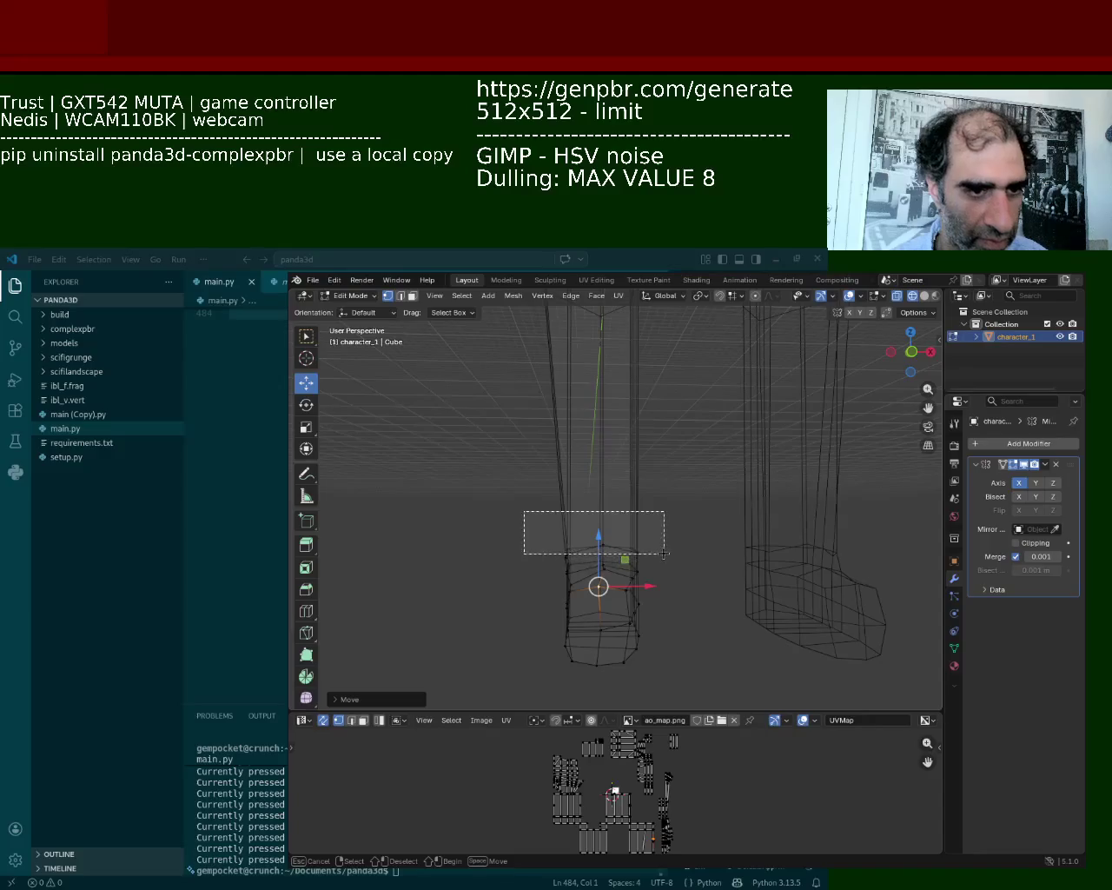
{"action": "mouse_move", "coordinate": [662, 556]}
{"action": "middle_mouse_down"}
{"action": "mouse_move", "coordinate": [696, 560]}
{"action": "mouse_move", "coordinate": [674, 530]}
{"action": "mouse_move", "coordinate": [611, 543]}
{"action": "middle_mouse_up"}
{"action": "key", "text": "s"}
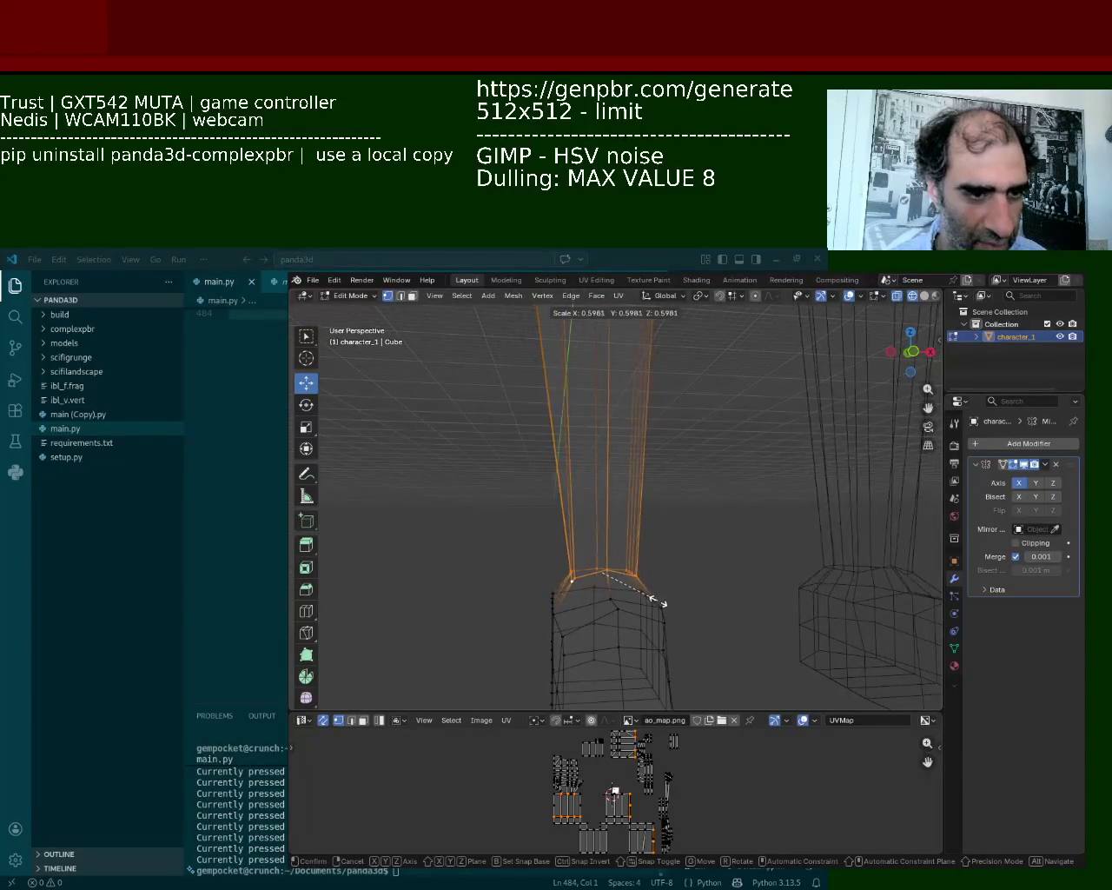
{"action": "left_click", "coordinate": [660, 600]}
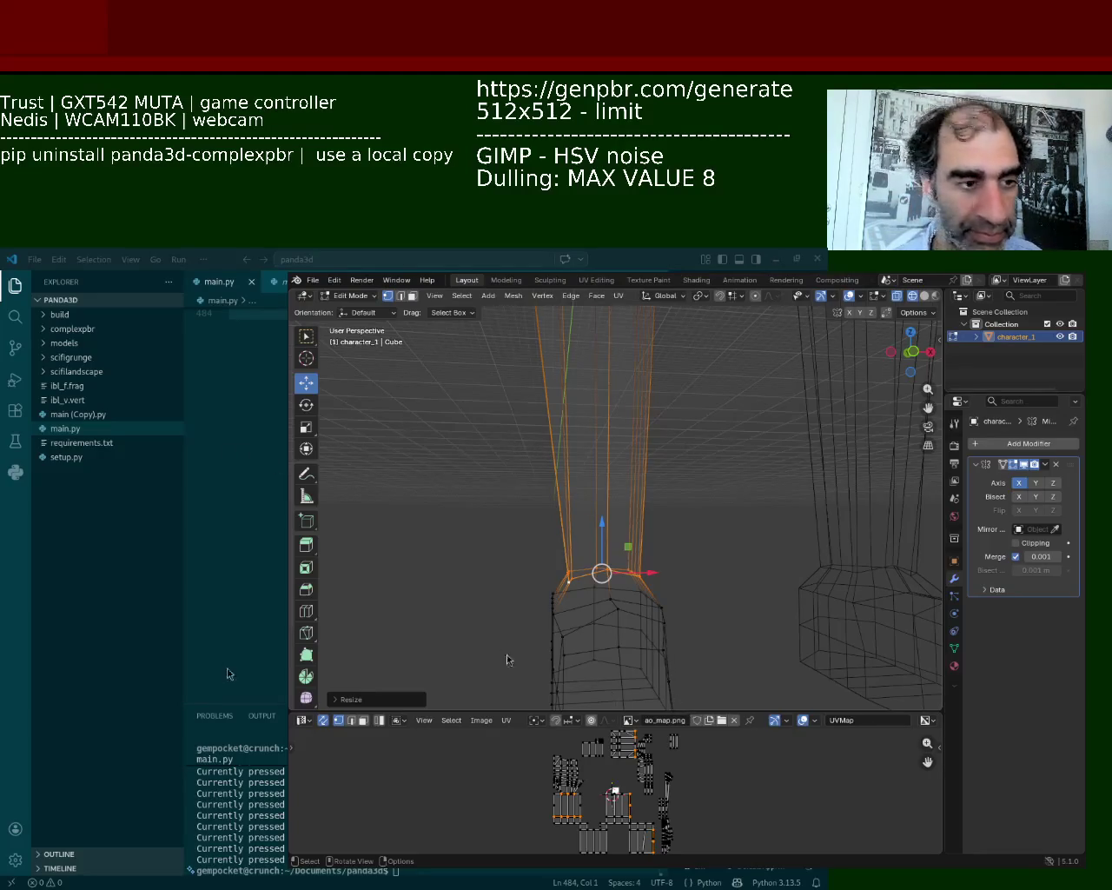
{"action": "middle_click_drag", "start_coordinate": [498, 655], "coordinate": [923, 297]}
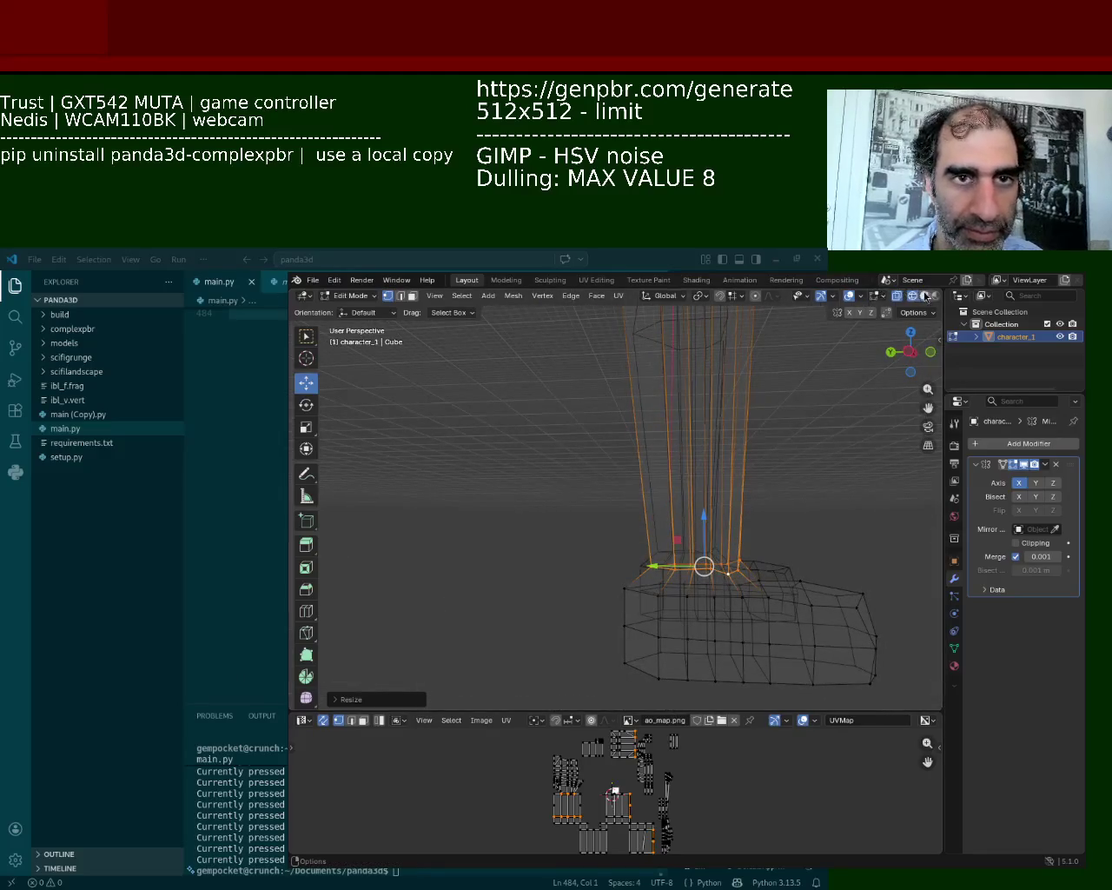
Return to solid shading, raise an ankle vertex slightly and shift it along X
{"action": "left_click", "coordinate": [923, 296]}
{"action": "mouse_move", "coordinate": [603, 538]}
{"action": "middle_mouse_down"}
{"action": "mouse_move", "coordinate": [616, 458]}
{"action": "mouse_move", "coordinate": [715, 484]}
{"action": "middle_mouse_up"}
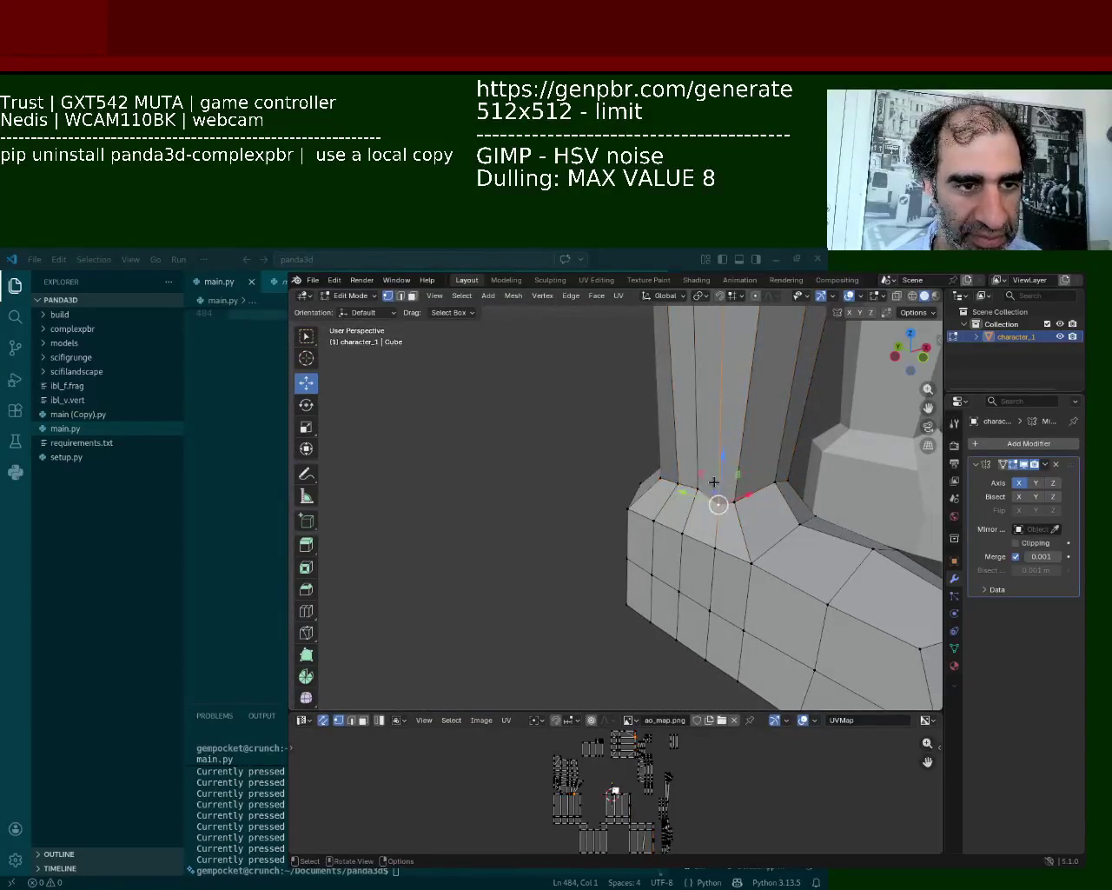
{"action": "left_click_drag", "start_coordinate": [715, 483], "coordinate": [720, 462]}
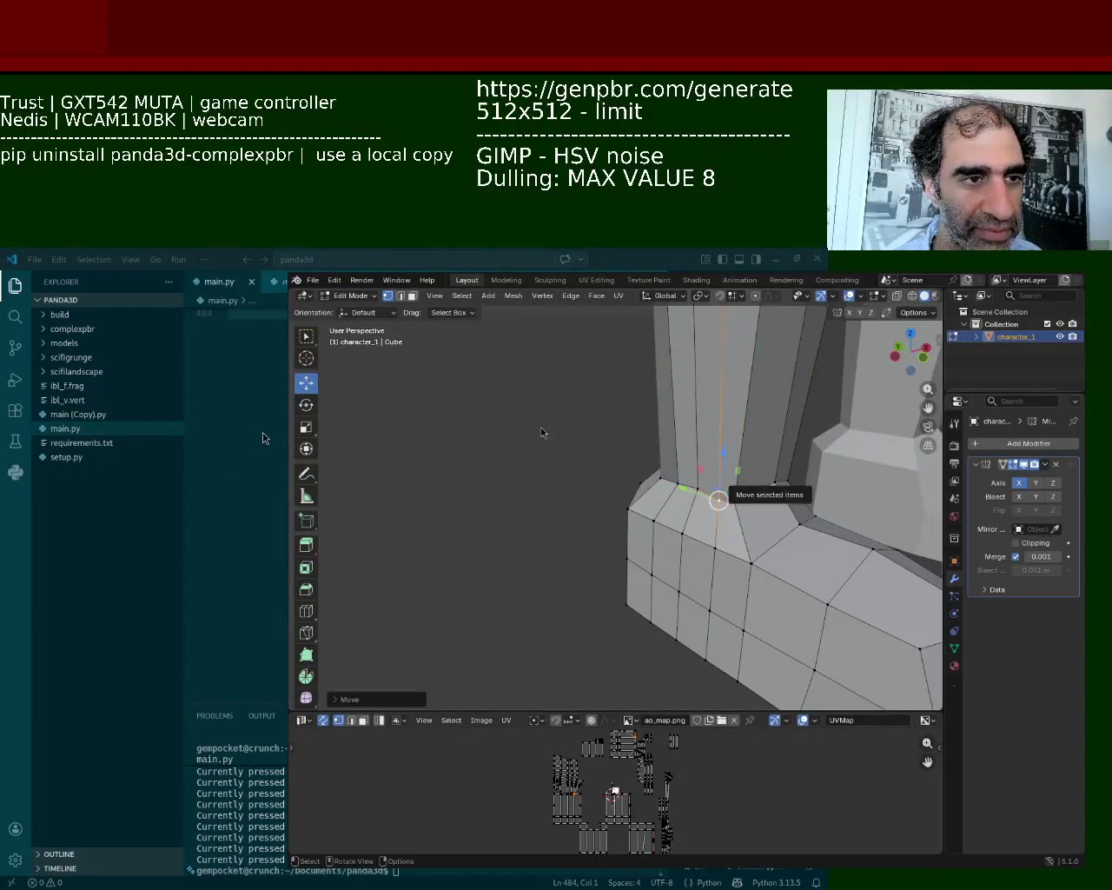
{"action": "mouse_move", "coordinate": [490, 631]}
{"action": "middle_mouse_down"}
{"action": "mouse_move", "coordinate": [643, 603]}
{"action": "mouse_move", "coordinate": [614, 562]}
{"action": "mouse_move", "coordinate": [660, 556]}
{"action": "middle_mouse_up"}
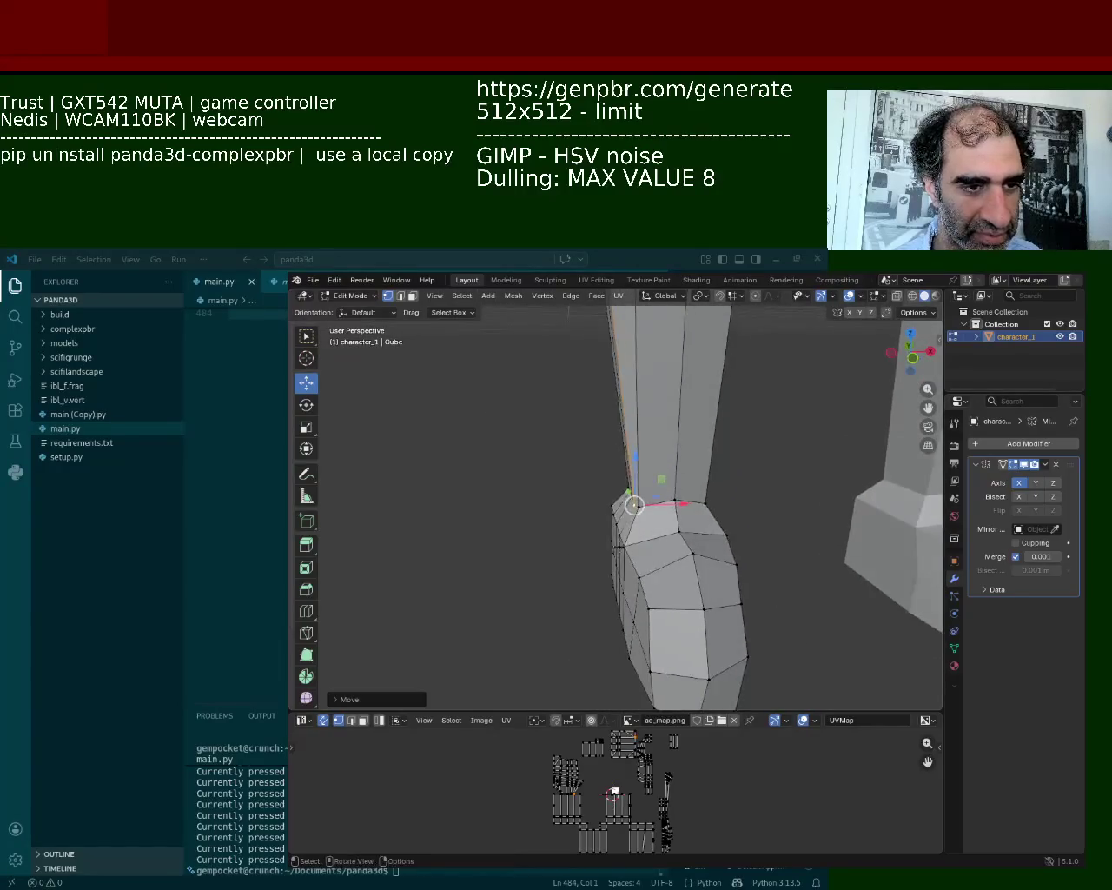
{"action": "mouse_move", "coordinate": [682, 534]}
{"action": "left_mouse_down"}
{"action": "mouse_move", "coordinate": [740, 534]}
{"action": "mouse_move", "coordinate": [712, 536]}
{"action": "left_mouse_up"}
{"action": "mouse_move", "coordinate": [712, 536]}
{"action": "middle_mouse_down"}
{"action": "mouse_move", "coordinate": [614, 575]}
{"action": "mouse_move", "coordinate": [710, 549]}
{"action": "mouse_move", "coordinate": [767, 592]}
{"action": "middle_mouse_up"}
Move two more ankle vertices along X, undoing the last move
{"action": "left_click", "coordinate": [753, 526]}
{"action": "left_click_drag", "start_coordinate": [752, 527], "coordinate": [770, 537]}
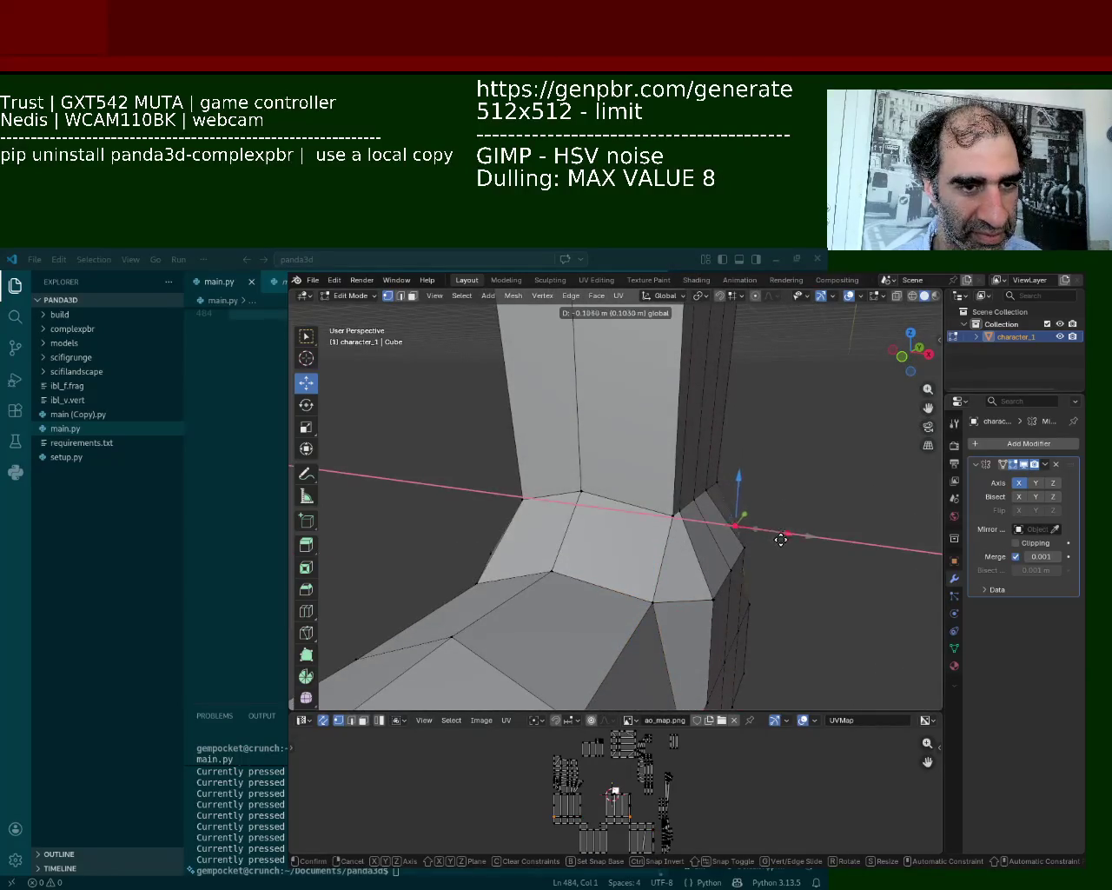
{"action": "left_click", "coordinate": [787, 534]}
{"action": "middle_click_drag", "start_coordinate": [585, 541], "coordinate": [663, 520]}
{"action": "left_click_drag", "start_coordinate": [663, 520], "coordinate": [669, 512]}
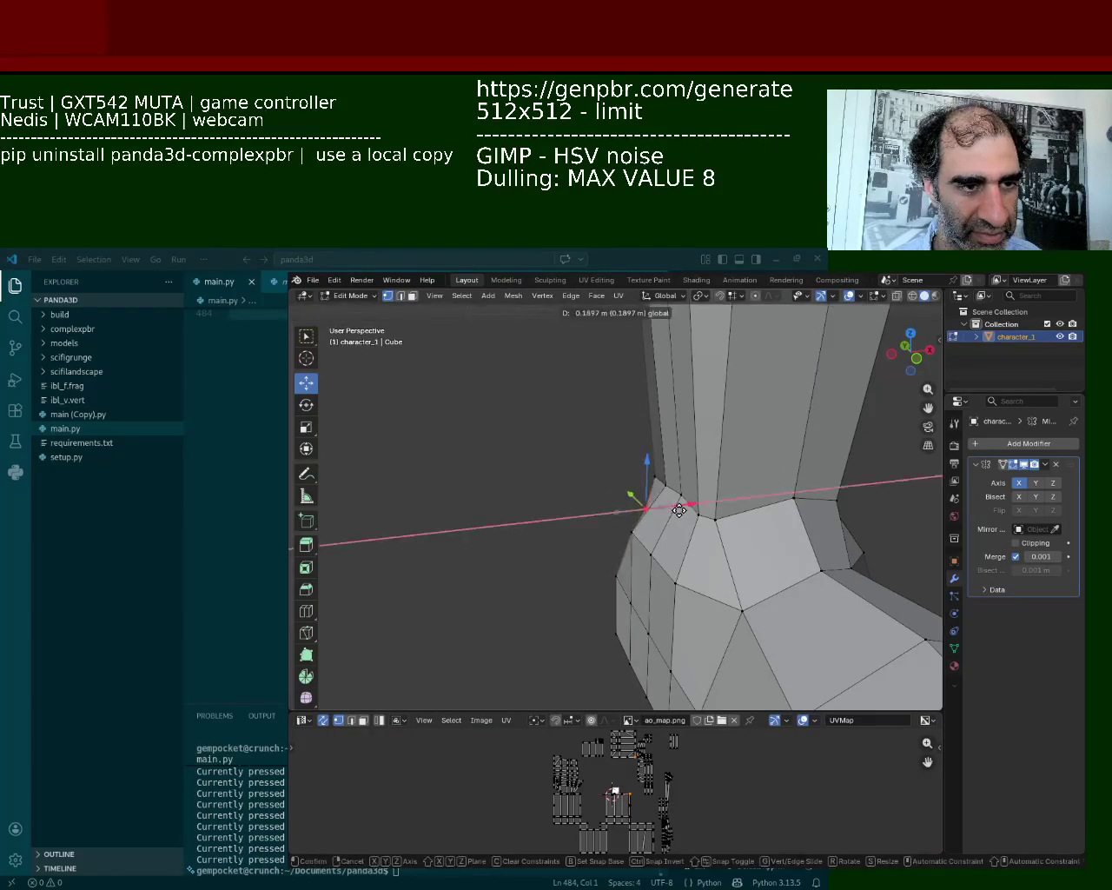
{"action": "key", "text": "ctrl+z"}
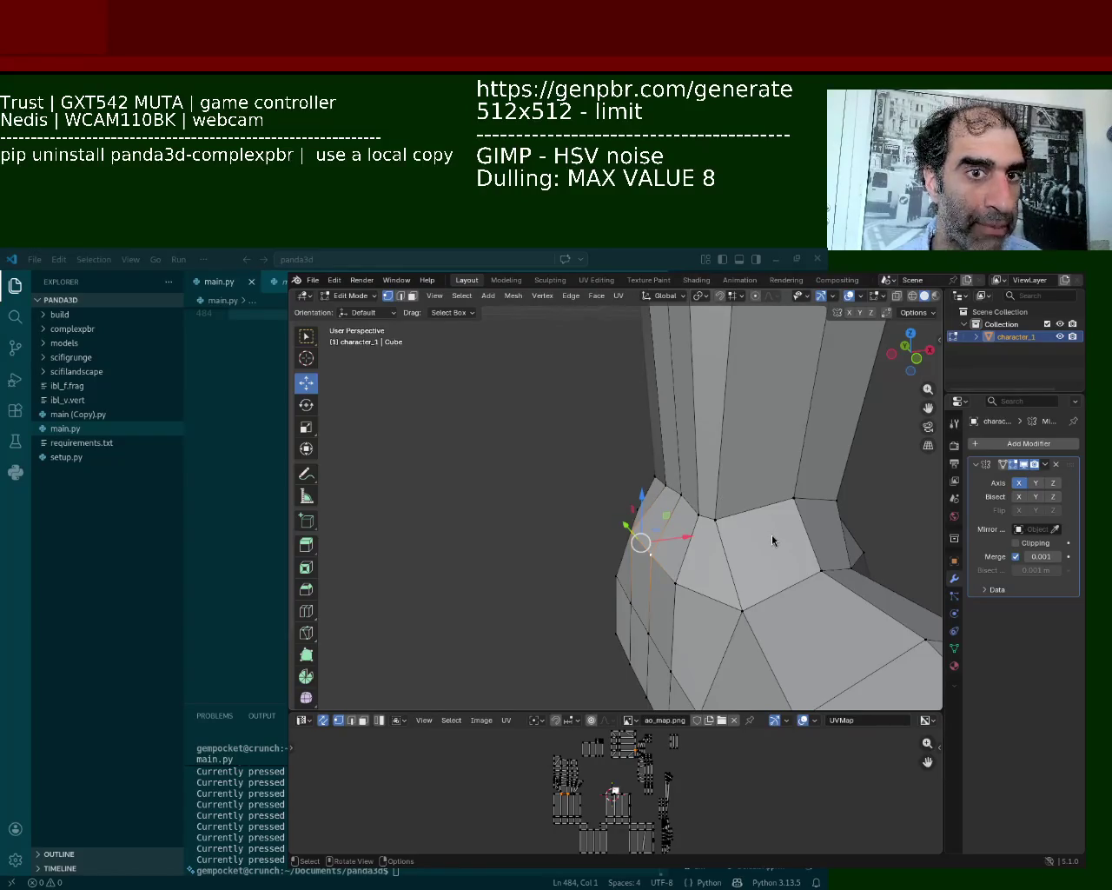
Slide the selected vertex along X, then move a path of ankle vertices along X
{"action": "key", "text": "g"}
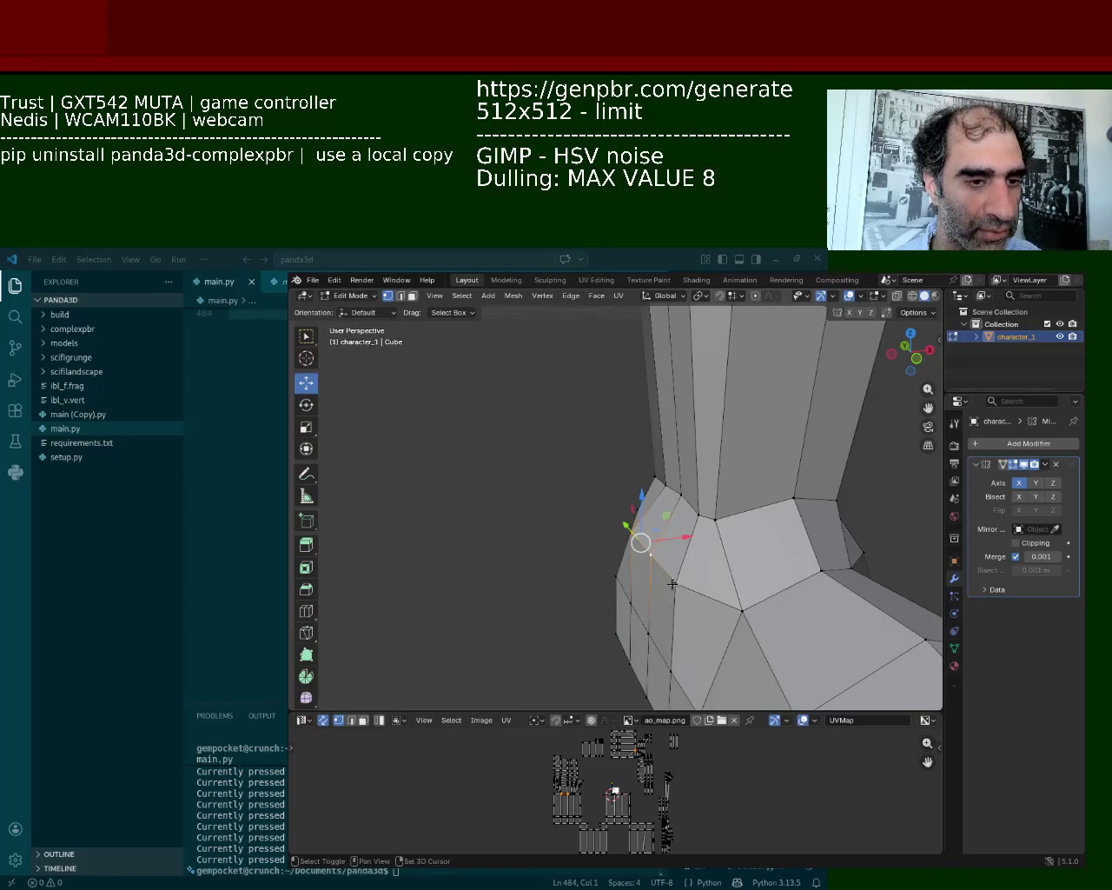
{"action": "key", "text": "x"}
{"action": "left_click", "coordinate": [714, 548]}
{"action": "mouse_move", "coordinate": [714, 548]}
{"action": "middle_mouse_down"}
{"action": "mouse_move", "coordinate": [558, 453]}
{"action": "mouse_move", "coordinate": [587, 518]}
{"action": "middle_mouse_up"}
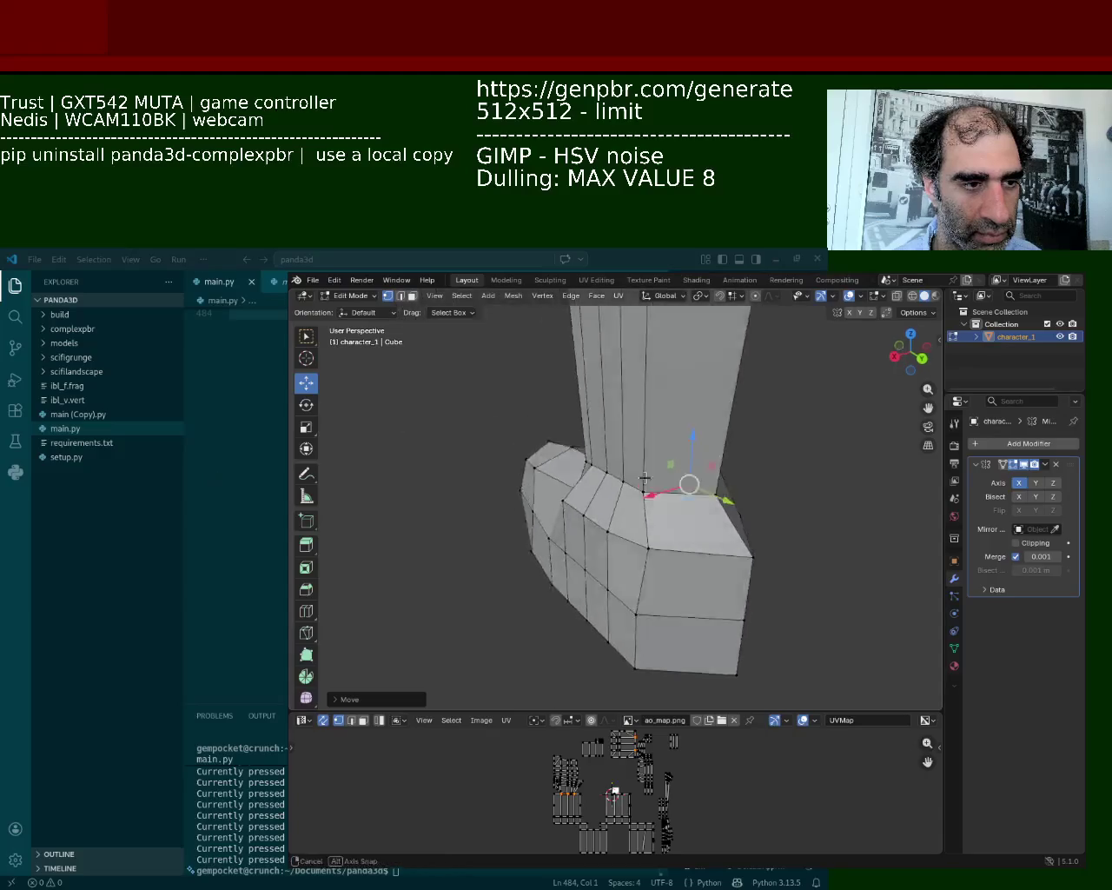
{"action": "left_click", "coordinate": [586, 517]}
{"action": "left_click", "coordinate": [636, 543], "text": "shift"}
{"action": "left_click", "coordinate": [591, 516], "text": "ctrl"}
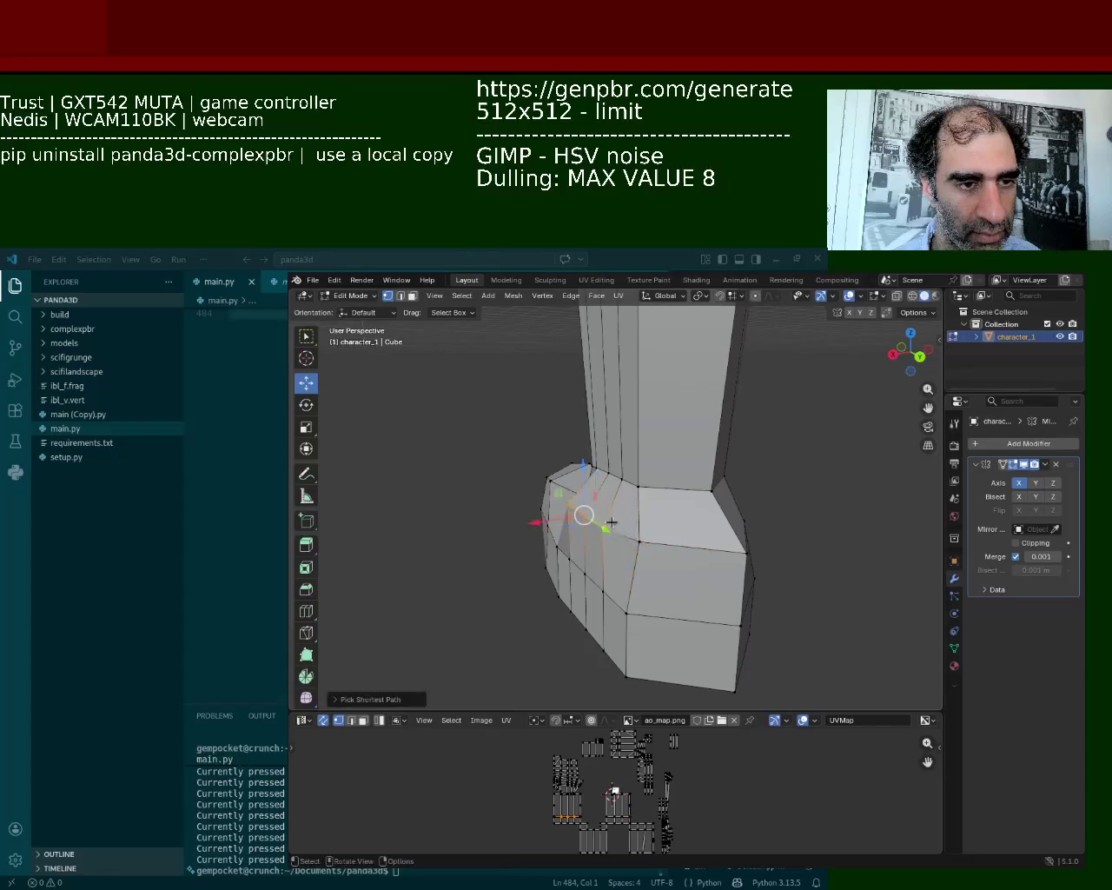
{"action": "key", "text": "g"}
{"action": "key", "text": "x"}
{"action": "left_click", "coordinate": [576, 528]}
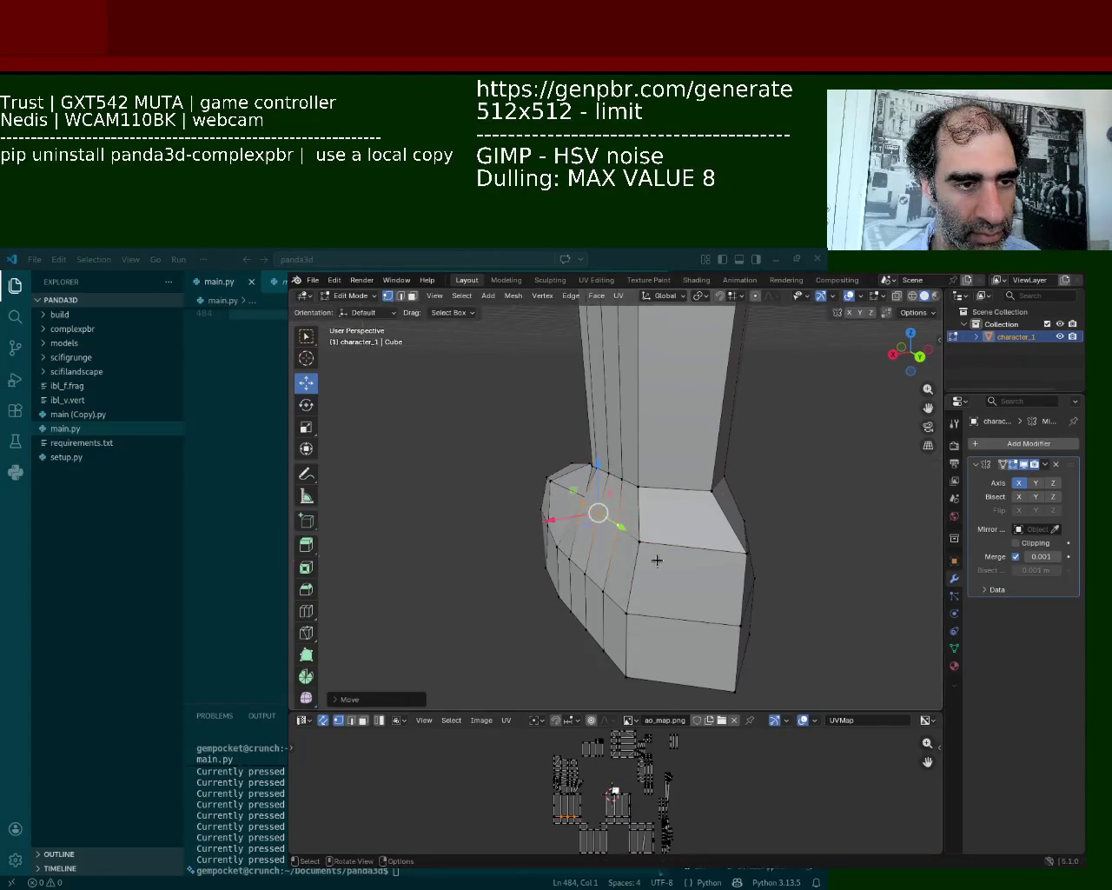
Slide the boot's front corner vertex and reposition its lower front edge in the Y-Z plane
{"action": "left_click", "coordinate": [641, 541]}
{"action": "left_click", "coordinate": [747, 553]}
{"action": "key", "text": "g"}
{"action": "key", "text": "g"}
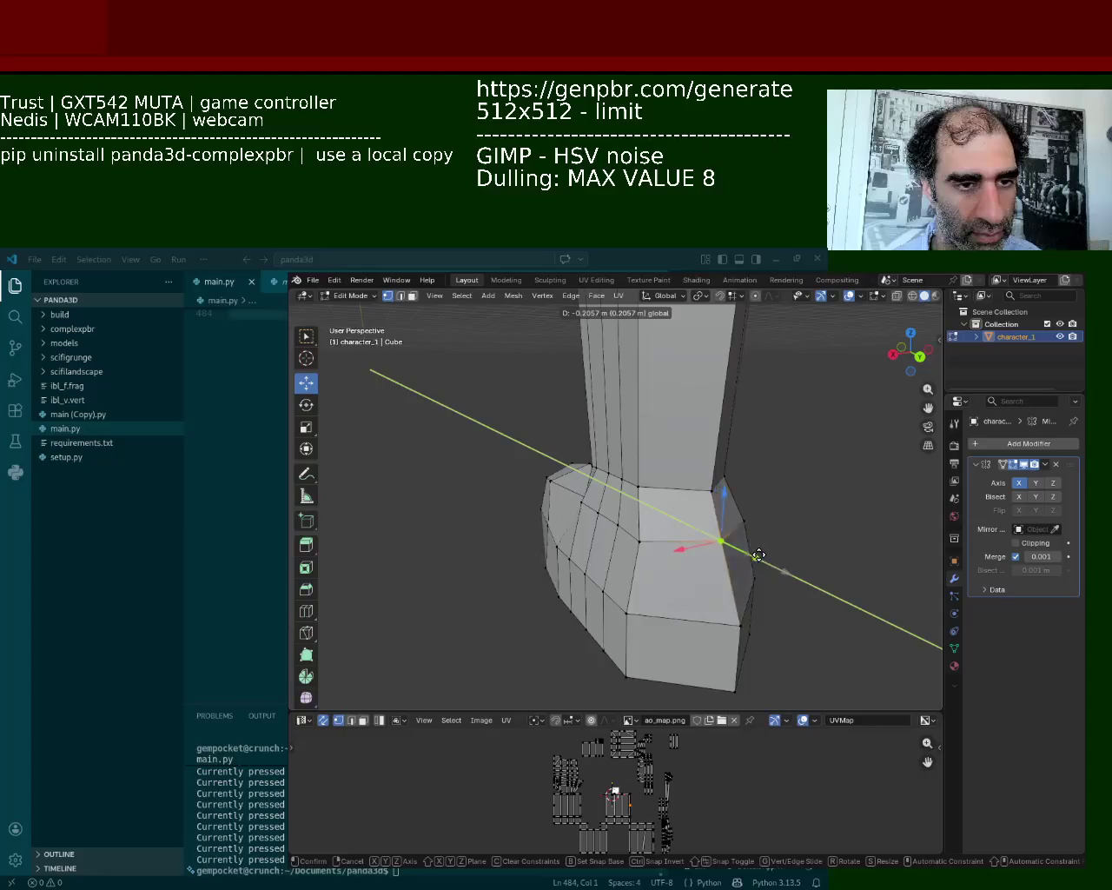
{"action": "left_click", "coordinate": [720, 541]}
{"action": "left_click", "coordinate": [741, 624]}
{"action": "left_click", "coordinate": [735, 691], "text": "shift"}
{"action": "key", "text": "g"}
{"action": "key", "text": "shift+x"}
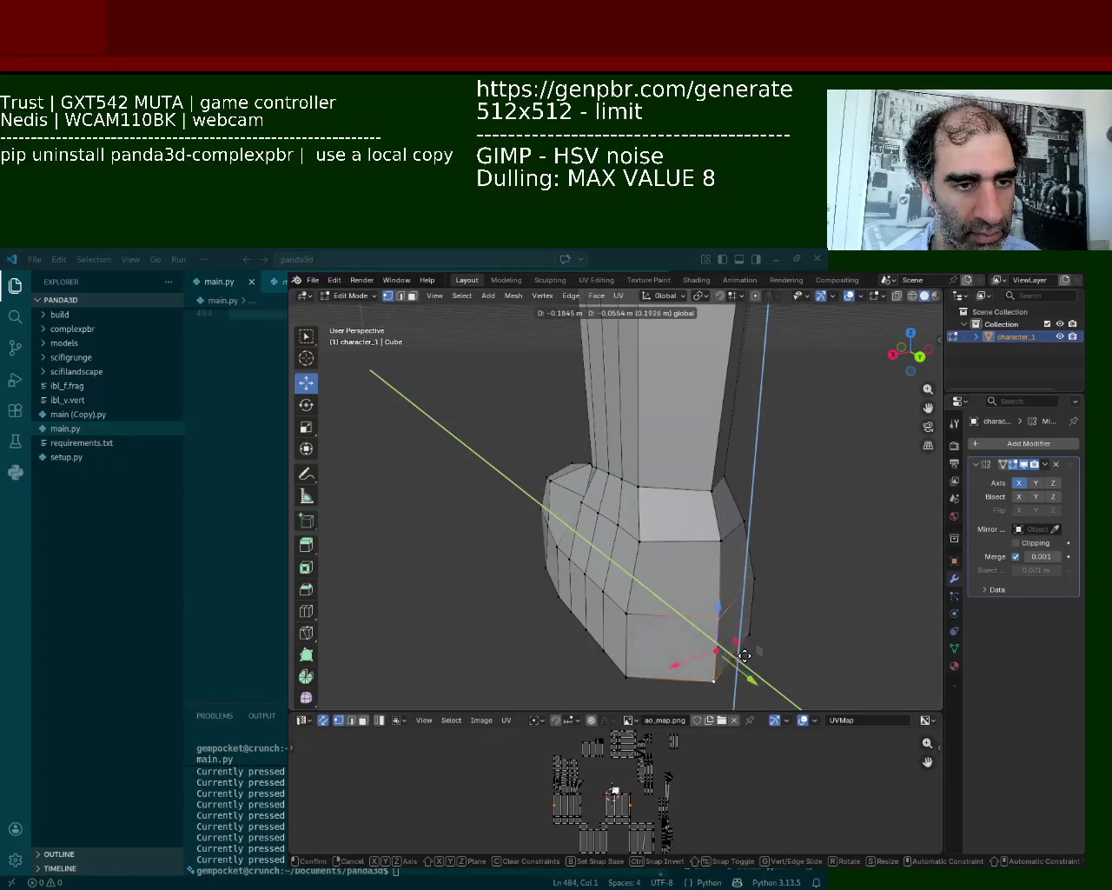
{"action": "key", "text": "shift+x"}
{"action": "key", "text": "shift+x"}
{"action": "left_click", "coordinate": [745, 666]}
Scale the selected boot vertices inward
{"action": "mouse_move", "coordinate": [744, 666]}
{"action": "middle_mouse_down"}
{"action": "mouse_move", "coordinate": [726, 556]}
{"action": "mouse_move", "coordinate": [560, 481]}
{"action": "middle_mouse_up"}
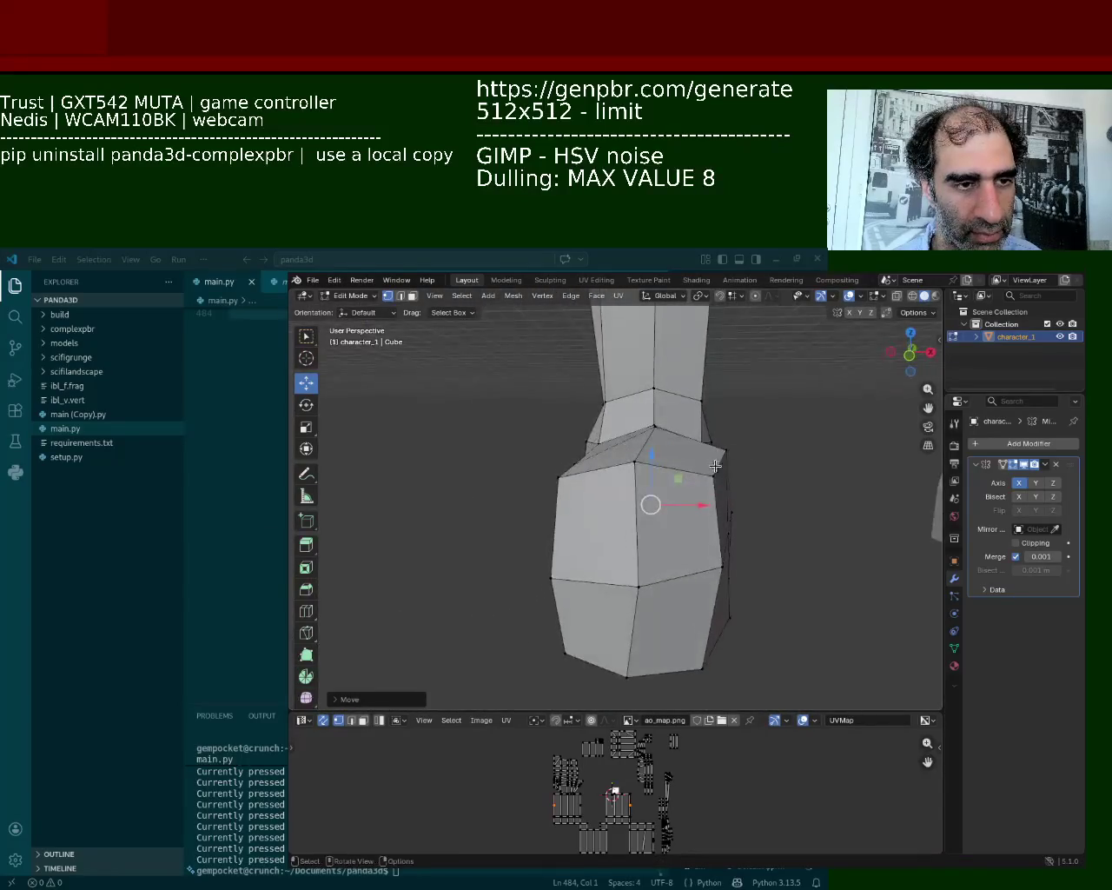
{"action": "left_click", "coordinate": [560, 481], "text": "shift"}
{"action": "key", "text": "s"}
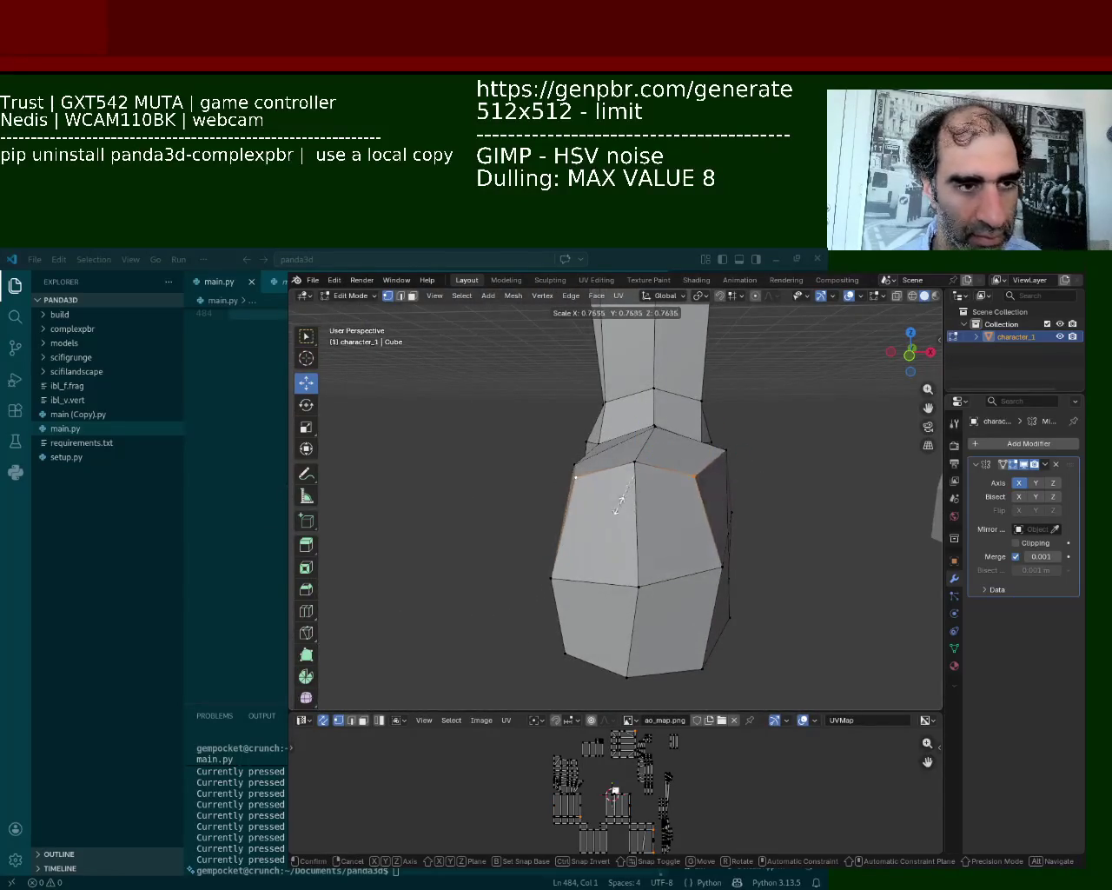
{"action": "left_click", "coordinate": [619, 495]}
Shift two boot vertices along X and move another along Z
{"action": "middle_click_drag", "start_coordinate": [618, 495], "coordinate": [780, 487]}
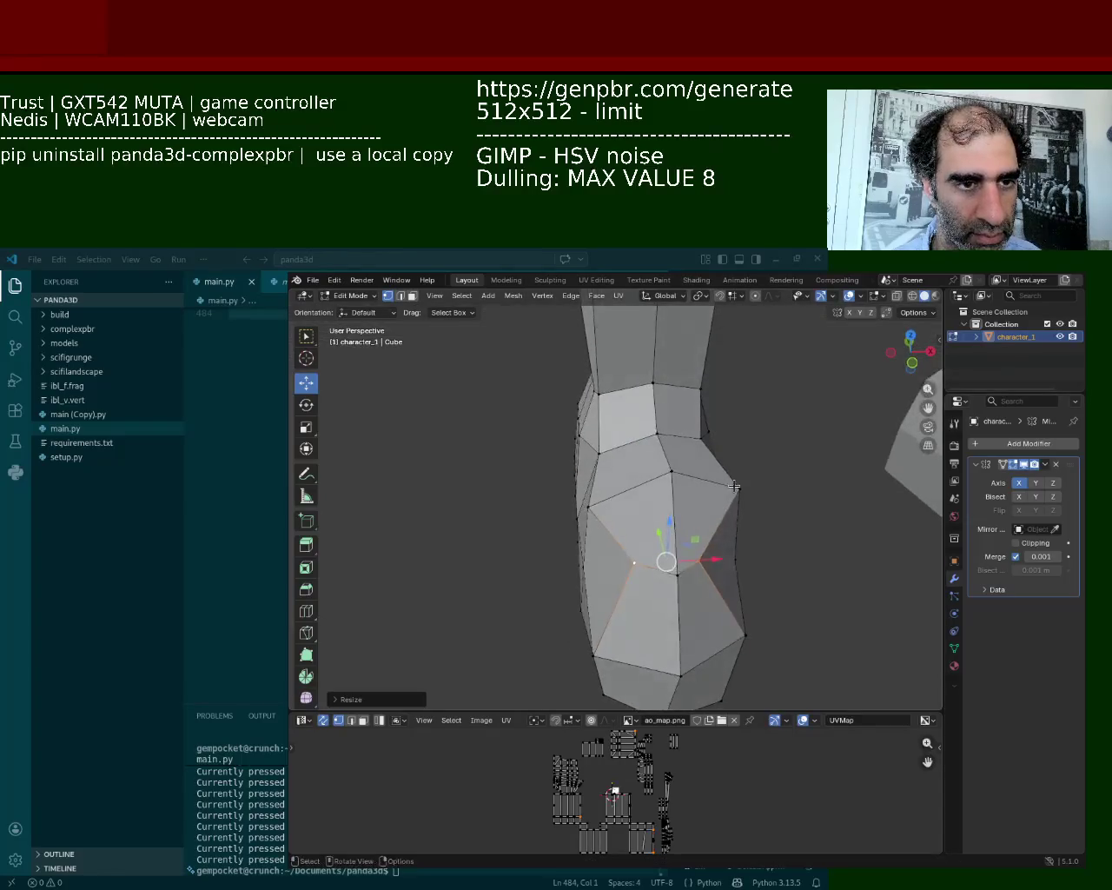
{"action": "left_click_drag", "start_coordinate": [780, 487], "coordinate": [760, 487]}
{"action": "left_click", "coordinate": [588, 507]}
{"action": "left_click_drag", "start_coordinate": [634, 503], "coordinate": [655, 504]}
{"action": "middle_click_drag", "start_coordinate": [654, 504], "coordinate": [732, 472]}
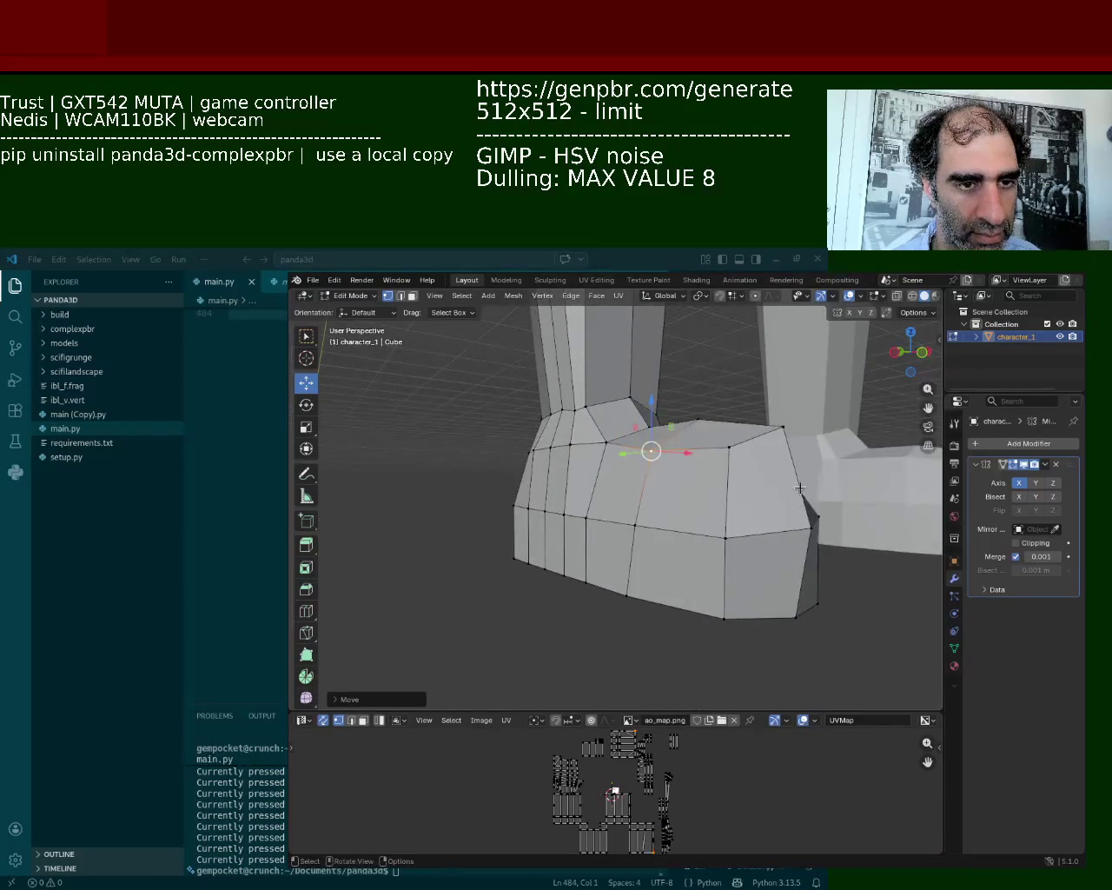
{"action": "left_click", "coordinate": [782, 426]}
{"action": "left_click_drag", "start_coordinate": [782, 380], "coordinate": [780, 413]}
Nudge an ankle vertex down, along Y, and outward along X
{"action": "middle_click_drag", "start_coordinate": [780, 413], "coordinate": [715, 534]}
{"action": "left_click", "coordinate": [724, 516]}
{"action": "left_click", "coordinate": [683, 512]}
{"action": "left_click_drag", "start_coordinate": [683, 512], "coordinate": [670, 534]}
{"action": "middle_click_drag", "start_coordinate": [670, 534], "coordinate": [647, 518]}
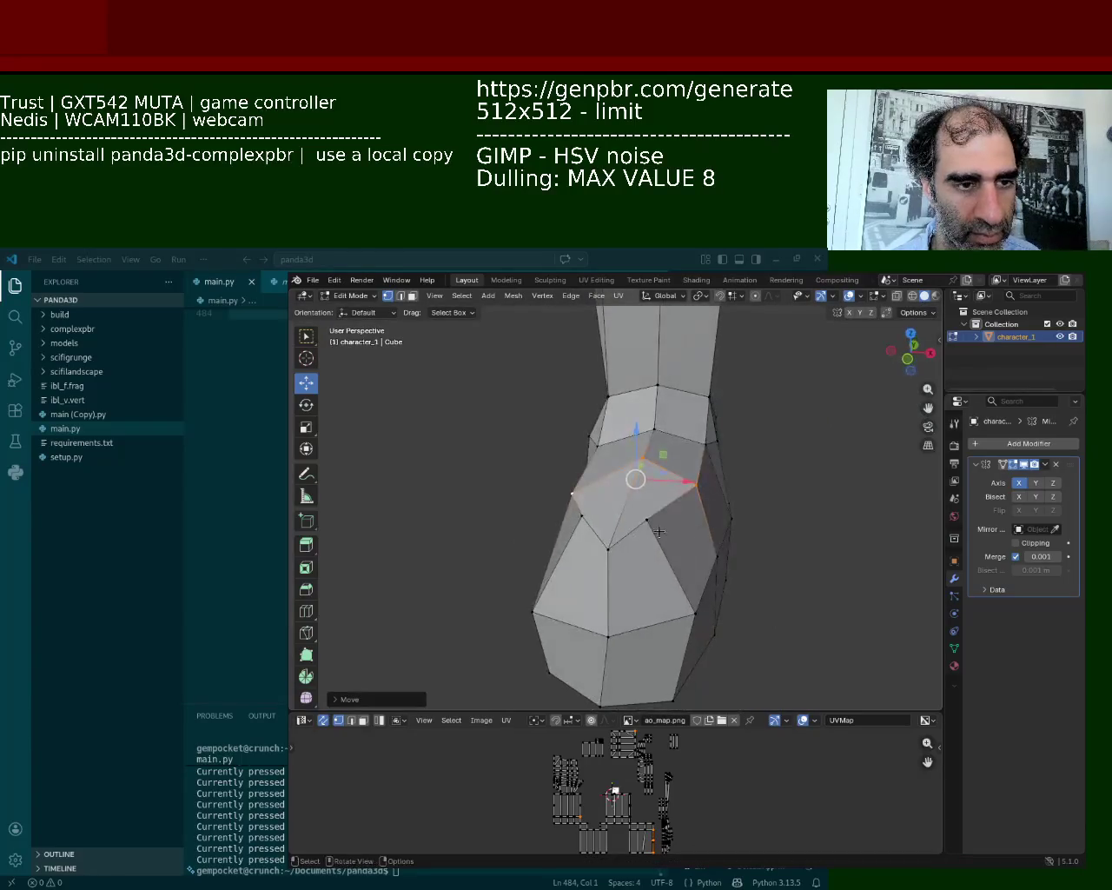
{"action": "left_click", "coordinate": [646, 518]}
{"action": "left_click_drag", "start_coordinate": [695, 522], "coordinate": [724, 521]}
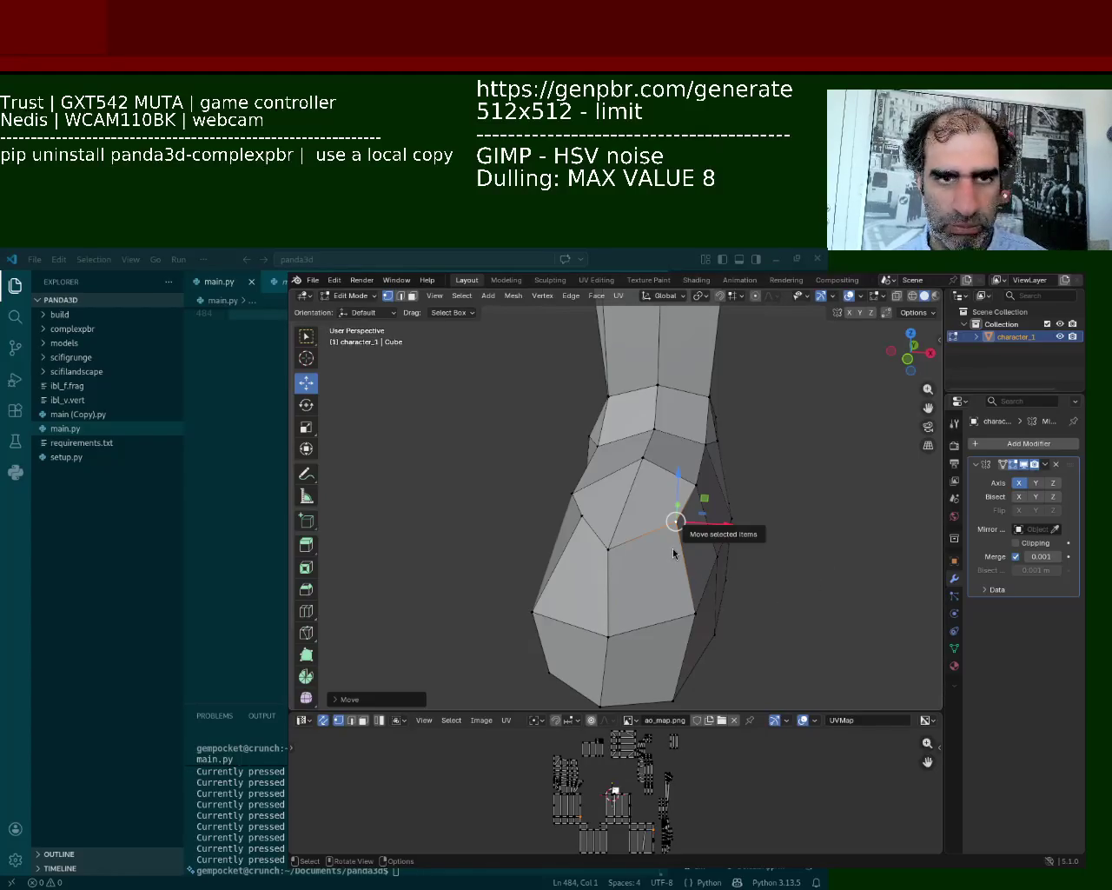
Orbit to see the foot and tapered ankle from the side
{"action": "mouse_move", "coordinate": [652, 578]}
{"action": "middle_mouse_down"}
{"action": "mouse_move", "coordinate": [604, 538]}
{"action": "mouse_move", "coordinate": [582, 462]}
{"action": "middle_mouse_up"}
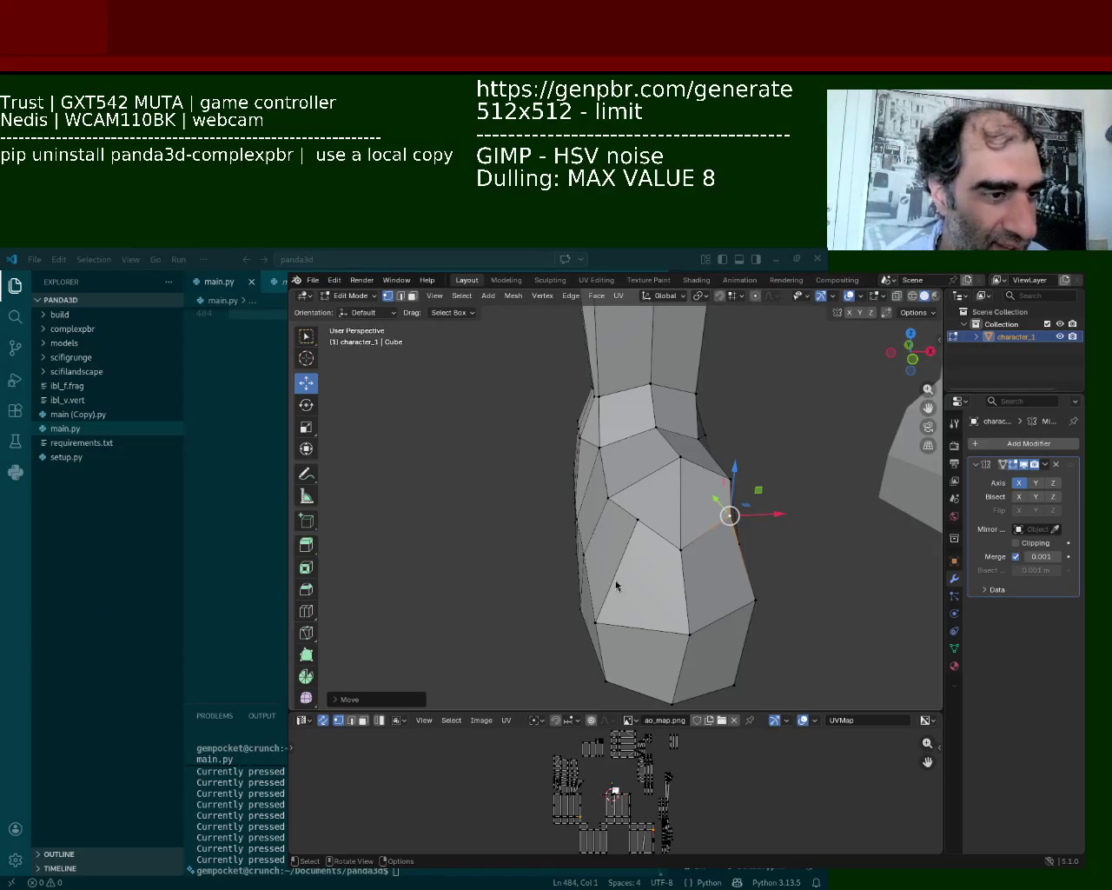
Try moving a boot ankle vertex along X and Z, then cancel and leave it in place
{"action": "left_click", "coordinate": [689, 554]}
{"action": "key", "text": "g"}
{"action": "key", "text": "x"}
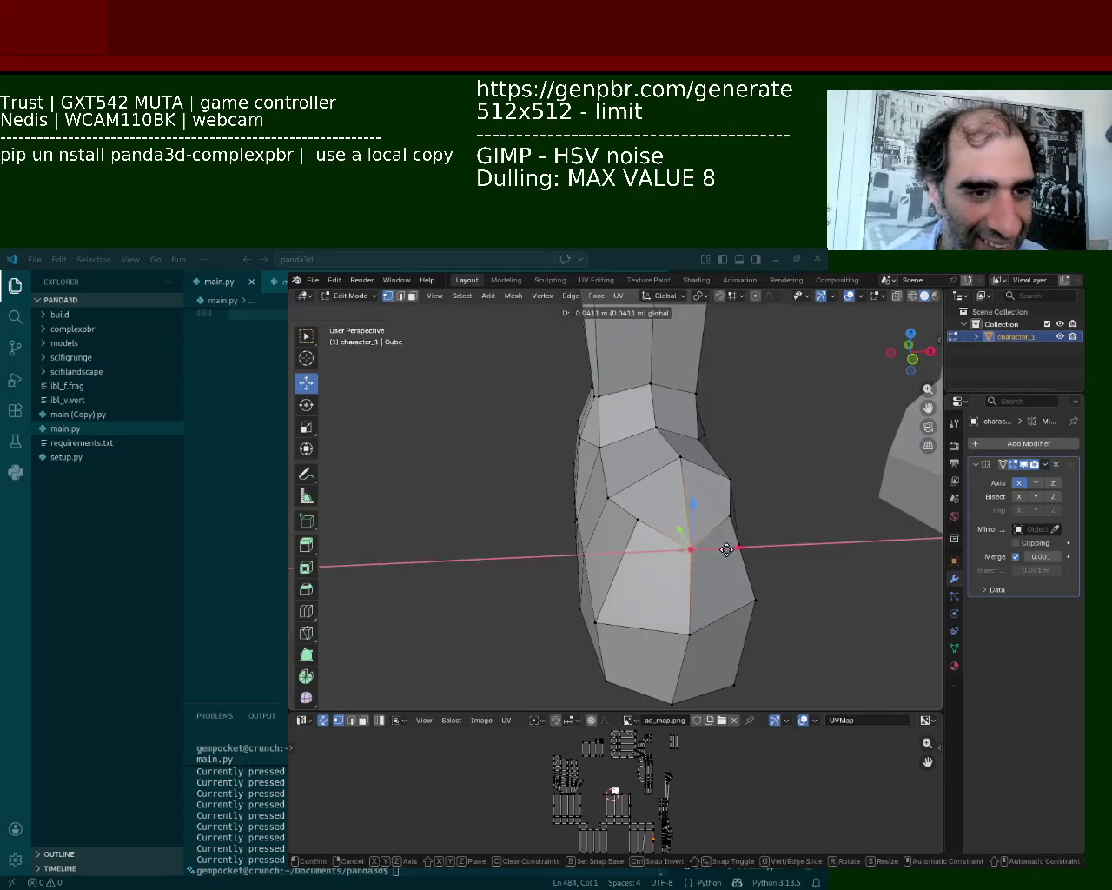
{"action": "key", "text": "Escape"}
{"action": "key", "text": "g"}
{"action": "key", "text": "z"}
{"action": "key", "text": "Escape"}
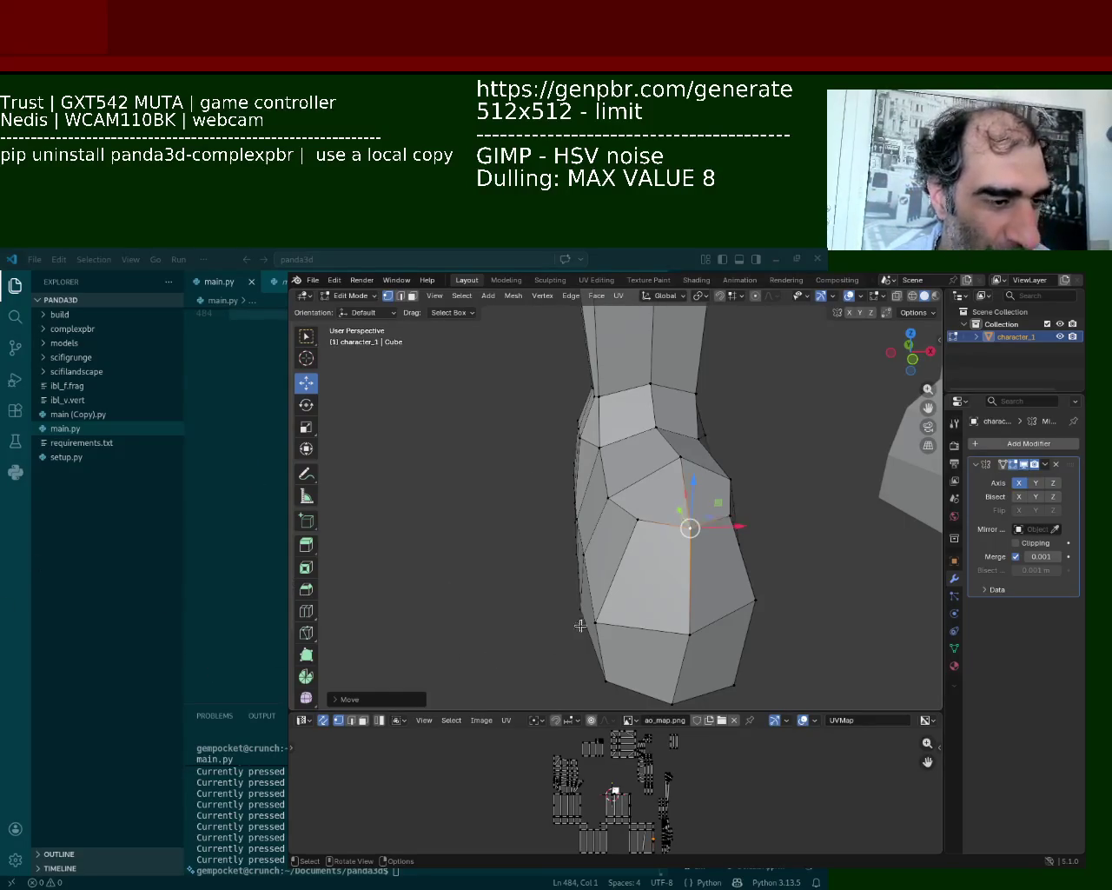
Shift a column of three boot vertices along X to widen the foot
{"action": "middle_click_drag", "start_coordinate": [718, 494], "coordinate": [571, 444]}
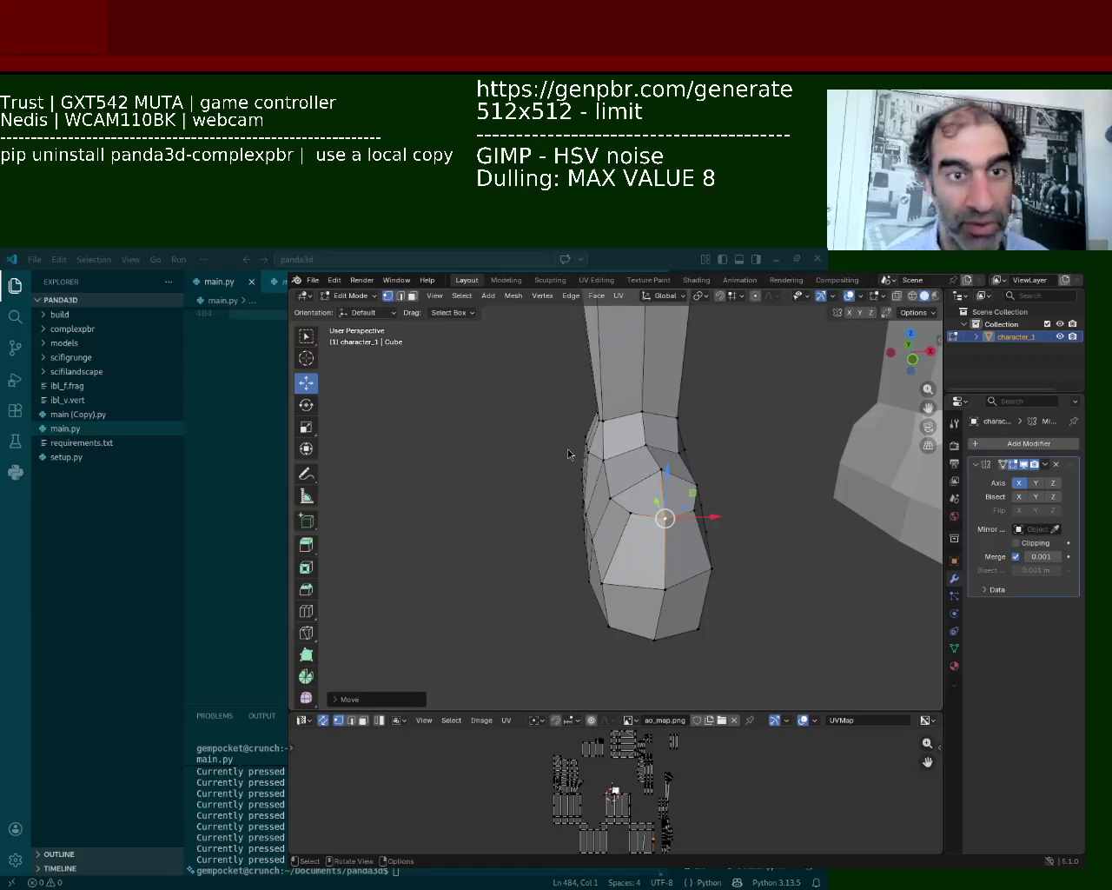
{"action": "middle_click_drag", "start_coordinate": [793, 529], "coordinate": [646, 528]}
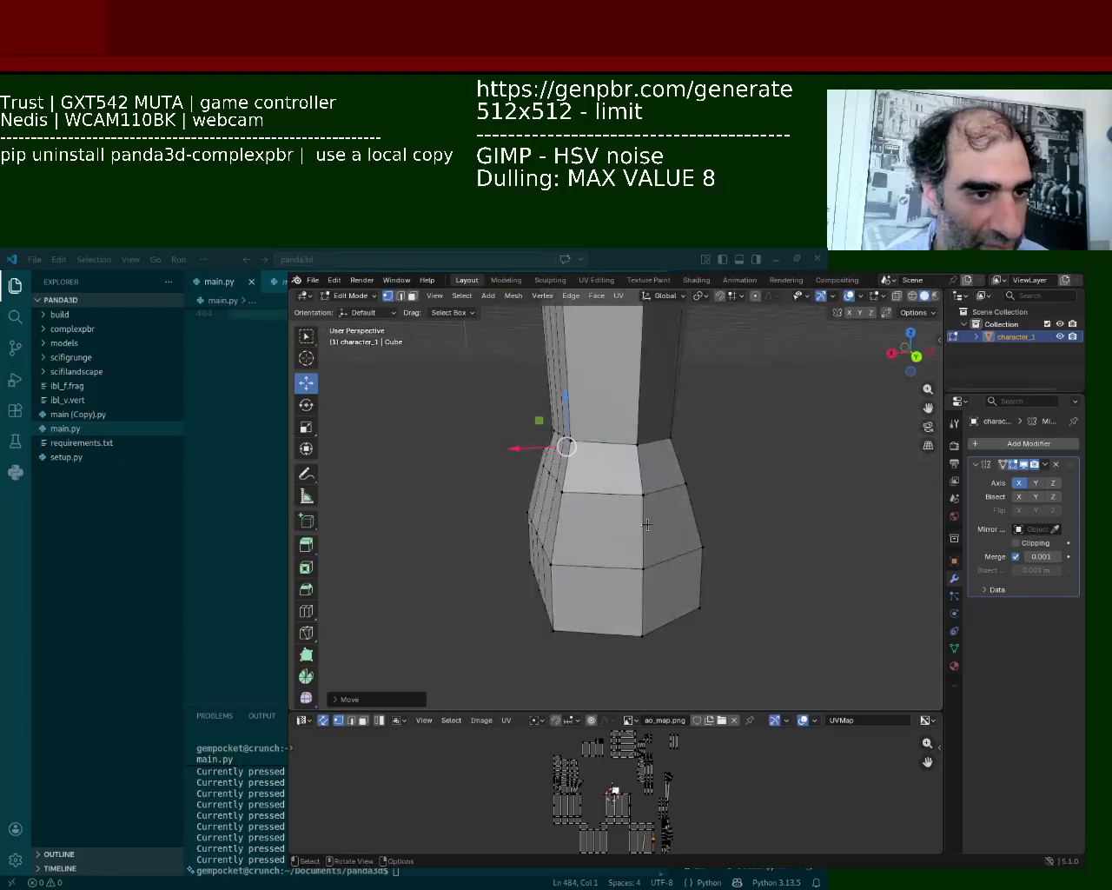
{"action": "left_click", "coordinate": [643, 495]}
{"action": "left_click", "coordinate": [643, 567], "text": "shift"}
{"action": "left_click", "coordinate": [641, 636], "text": "shift"}
{"action": "key", "text": "g"}
{"action": "key", "text": "x"}
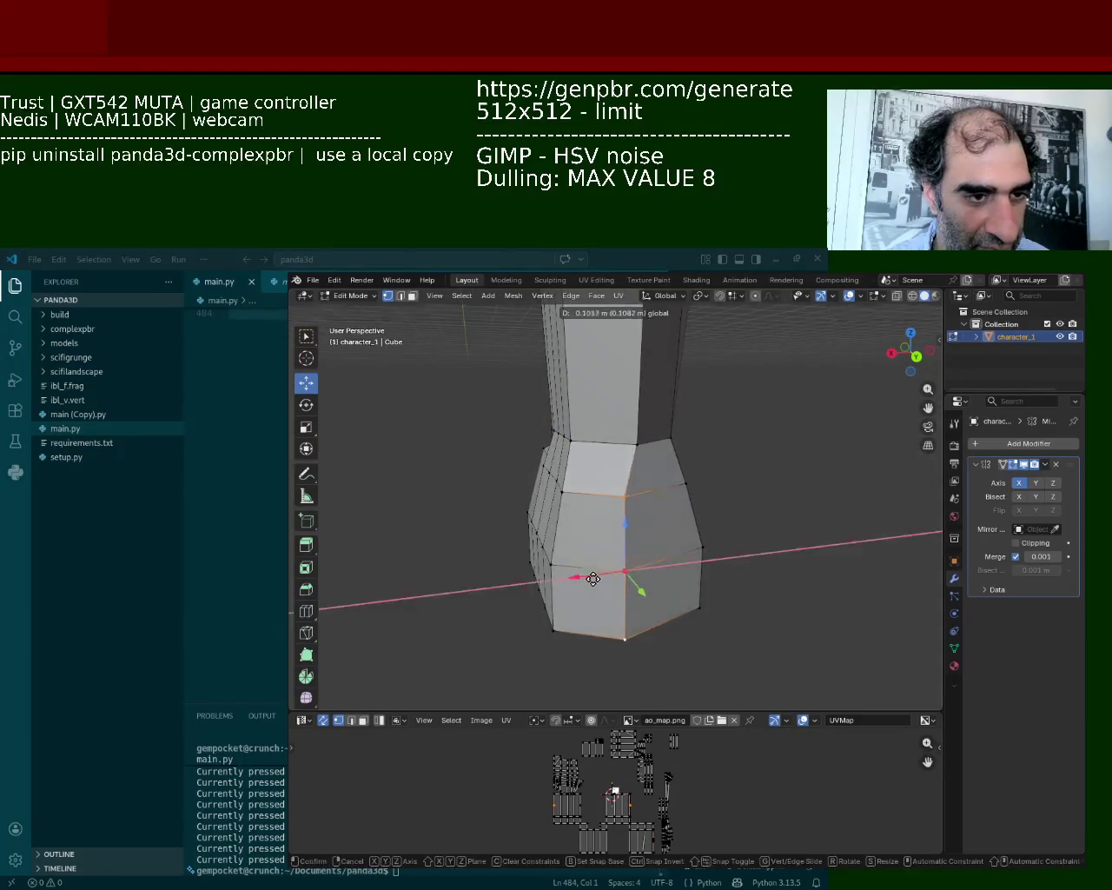
{"action": "left_click", "coordinate": [593, 579]}
Nudge the boot's ankle vertex slightly outward along X
{"action": "mouse_move", "coordinate": [600, 578]}
{"action": "middle_mouse_down"}
{"action": "mouse_move", "coordinate": [706, 543]}
{"action": "mouse_move", "coordinate": [635, 526]}
{"action": "mouse_move", "coordinate": [568, 579]}
{"action": "mouse_move", "coordinate": [600, 518]}
{"action": "middle_mouse_up"}
{"action": "left_click", "coordinate": [591, 421]}
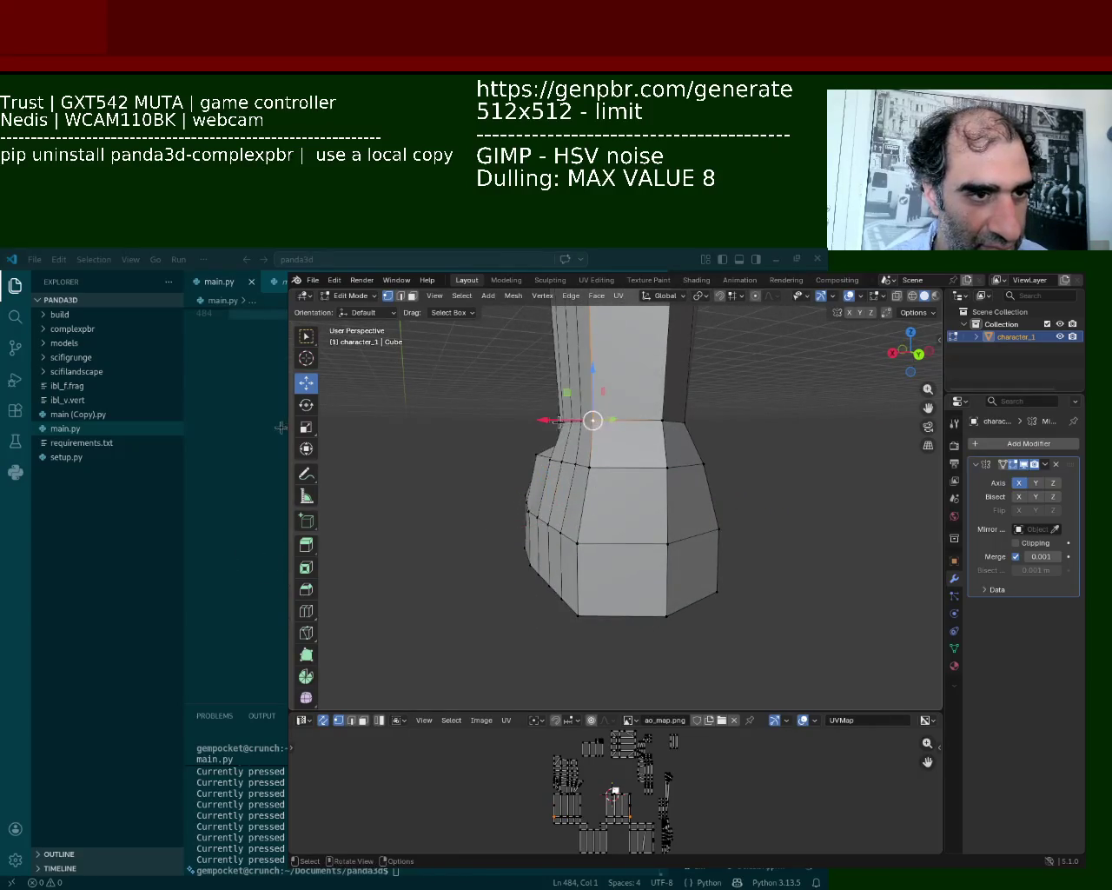
{"action": "middle_click_drag", "start_coordinate": [559, 424], "coordinate": [670, 514]}
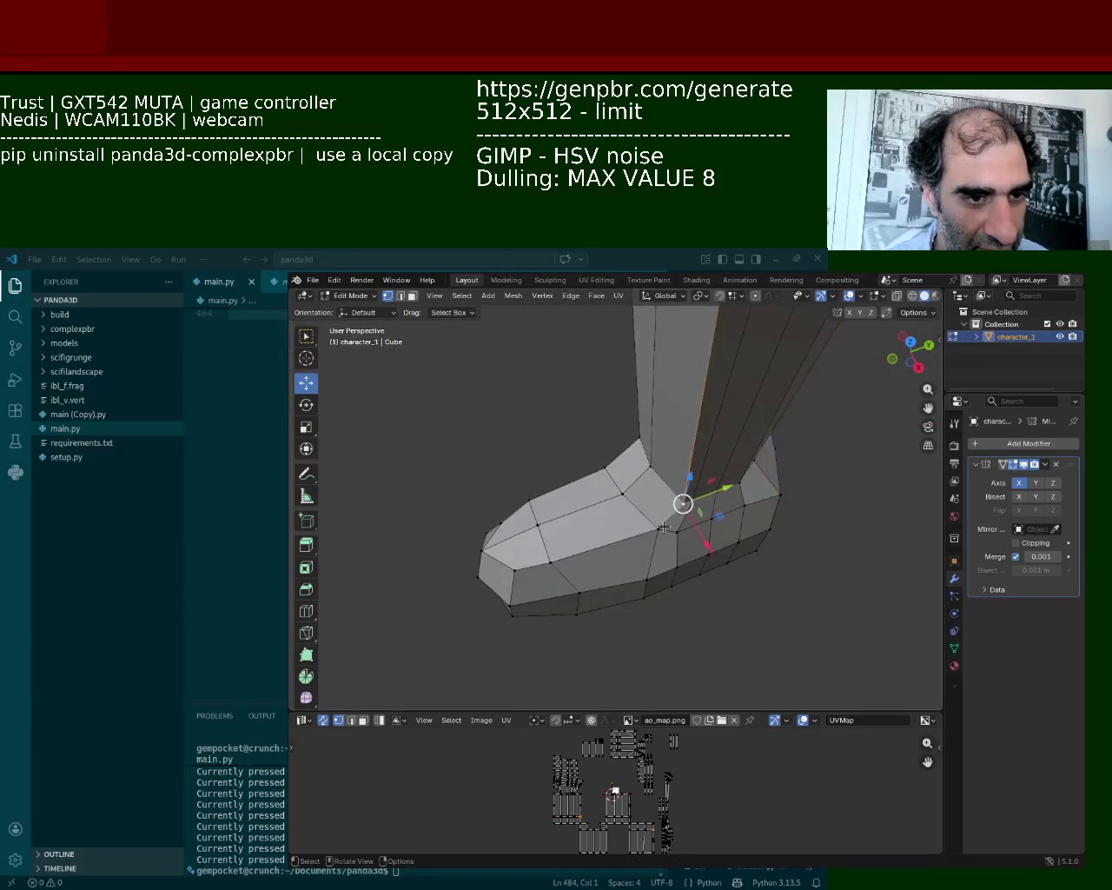
{"action": "mouse_move", "coordinate": [705, 533]}
{"action": "left_mouse_down"}
{"action": "mouse_move", "coordinate": [694, 500]}
{"action": "mouse_move", "coordinate": [711, 523]}
{"action": "mouse_move", "coordinate": [723, 492]}
{"action": "left_mouse_up"}
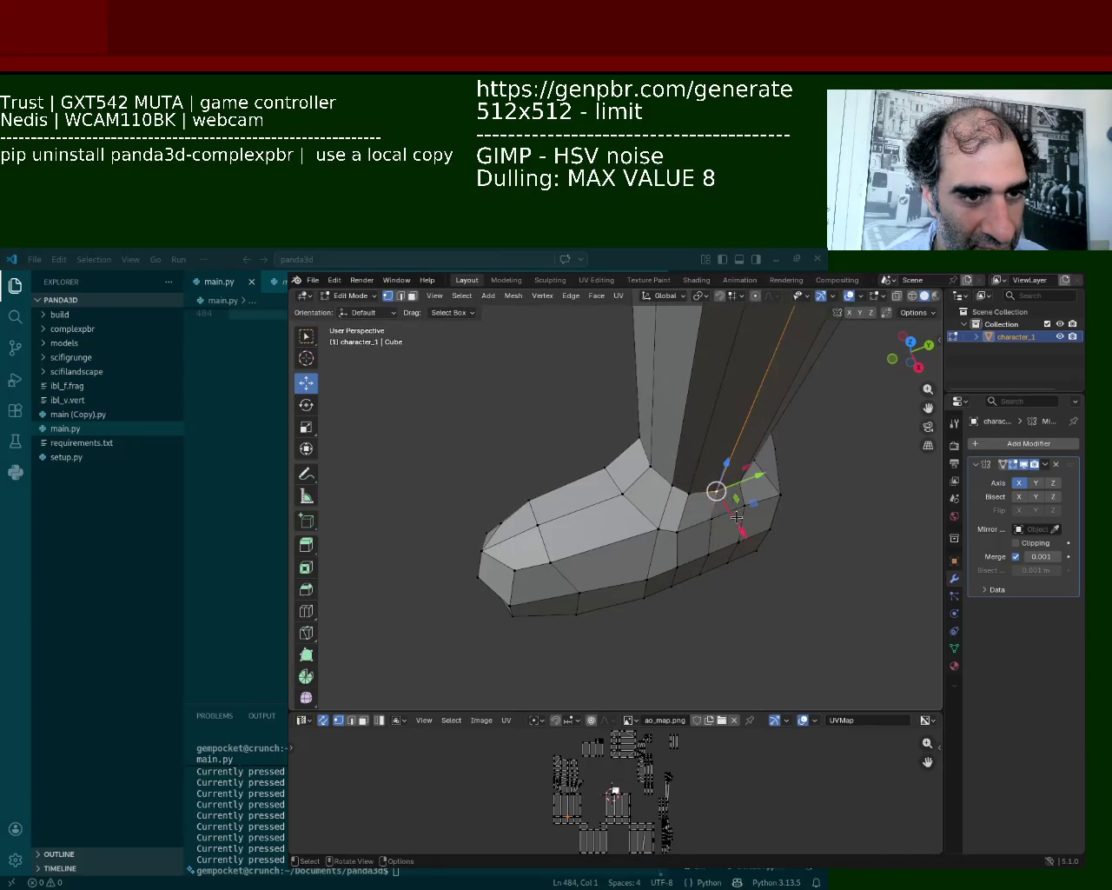
{"action": "middle_click_drag", "start_coordinate": [610, 477], "coordinate": [612, 435]}
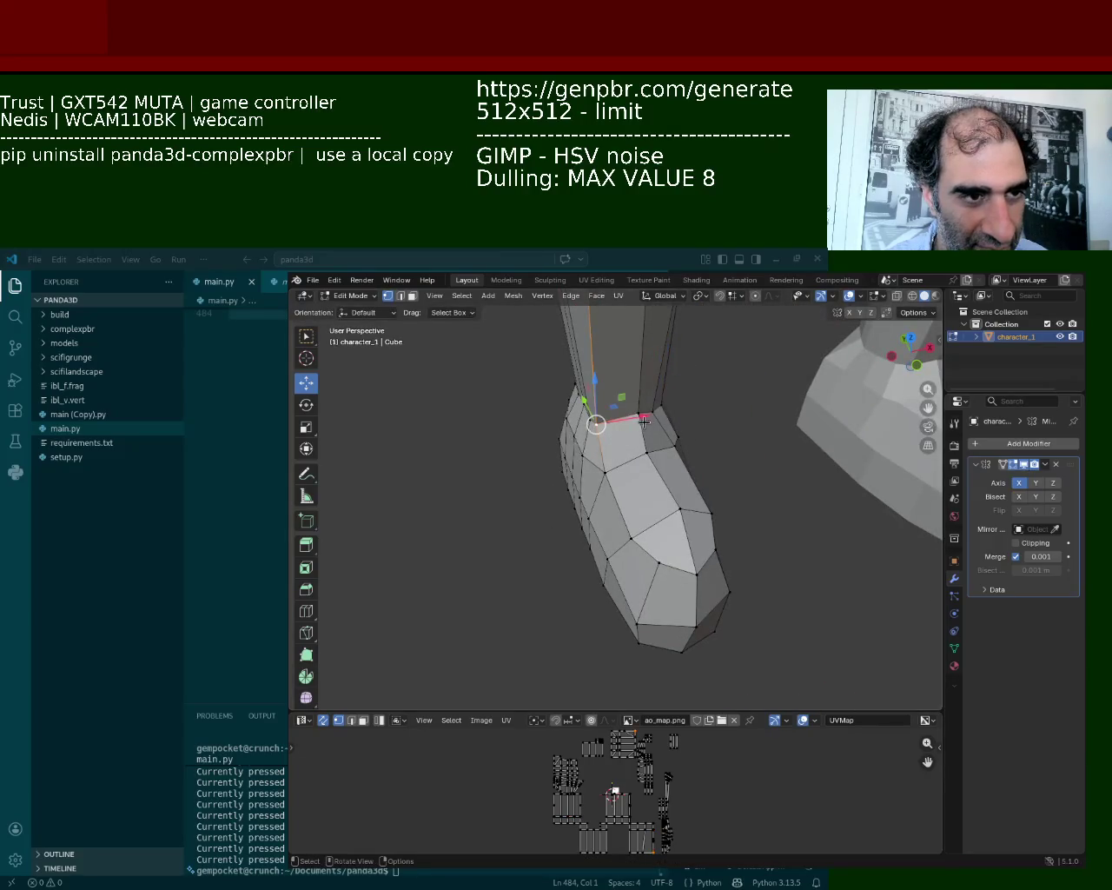
{"action": "left_click_drag", "start_coordinate": [643, 421], "coordinate": [659, 417]}
Save character_1.blend and inspect the boots and legs from several angles
{"action": "key", "text": "ctrl+s"}
{"action": "scroll", "coordinate": [715, 468], "scroll_direction": "down", "scroll_amount": 3}
{"action": "mouse_move", "coordinate": [737, 427]}
{"action": "middle_mouse_down"}
{"action": "mouse_move", "coordinate": [633, 446]}
{"action": "mouse_move", "coordinate": [687, 484]}
{"action": "middle_mouse_up"}
{"action": "scroll", "coordinate": [706, 476], "scroll_direction": "up", "scroll_amount": 5}
{"action": "scroll", "coordinate": [707, 476], "scroll_direction": "down", "scroll_amount": 5}
{"action": "mouse_move", "coordinate": [546, 392]}
{"action": "middle_mouse_down"}
{"action": "mouse_move", "coordinate": [608, 417]}
{"action": "mouse_move", "coordinate": [733, 502]}
{"action": "mouse_move", "coordinate": [756, 470]}
{"action": "mouse_move", "coordinate": [769, 507]}
{"action": "mouse_move", "coordinate": [713, 519]}
{"action": "middle_mouse_up"}
{"action": "scroll", "coordinate": [732, 502], "scroll_direction": "up", "scroll_amount": 2}
{"action": "scroll", "coordinate": [764, 462], "scroll_direction": "up", "scroll_amount": 4}
{"action": "scroll", "coordinate": [764, 462], "scroll_direction": "down", "scroll_amount": 3}
{"action": "scroll", "coordinate": [764, 462], "scroll_direction": "down", "scroll_amount": 2}
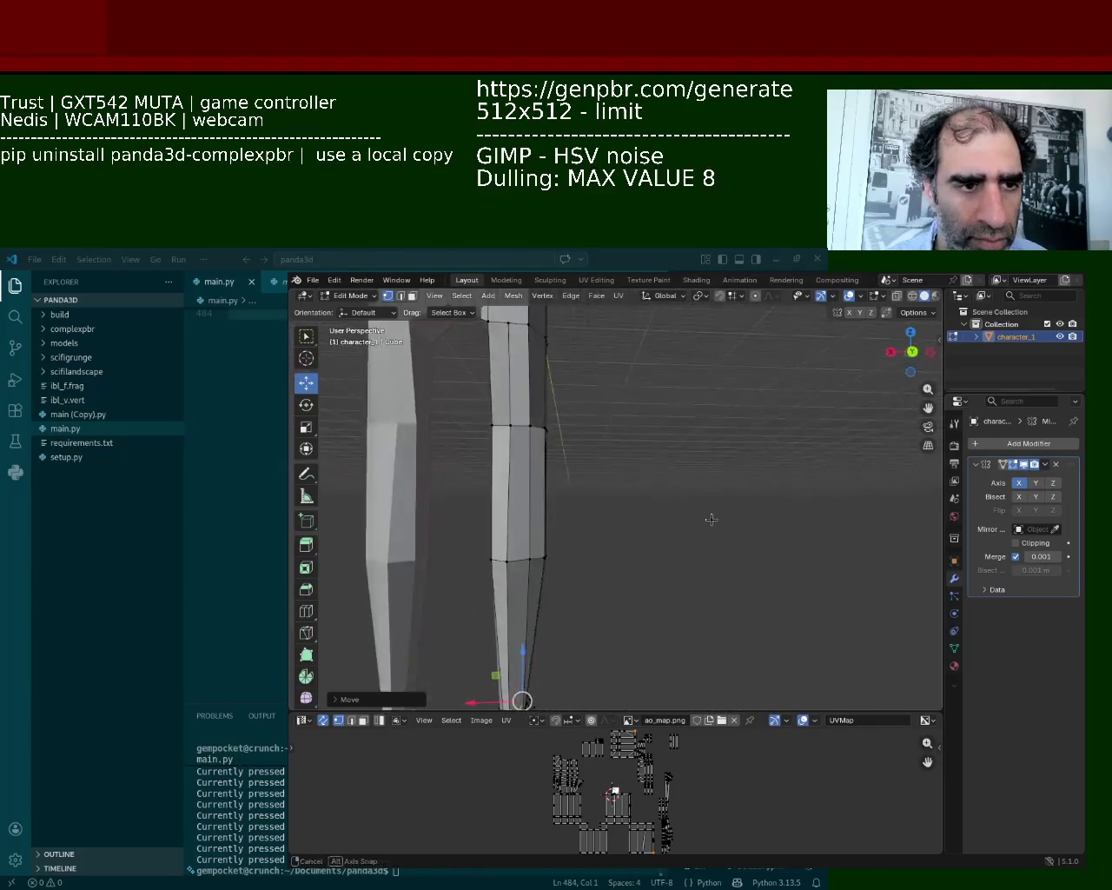
{"action": "left_click", "coordinate": [508, 561]}
Move the selected lower-leg vertex along Y and check the leg close up
{"action": "middle_click_drag", "start_coordinate": [541, 581], "coordinate": [564, 550]}
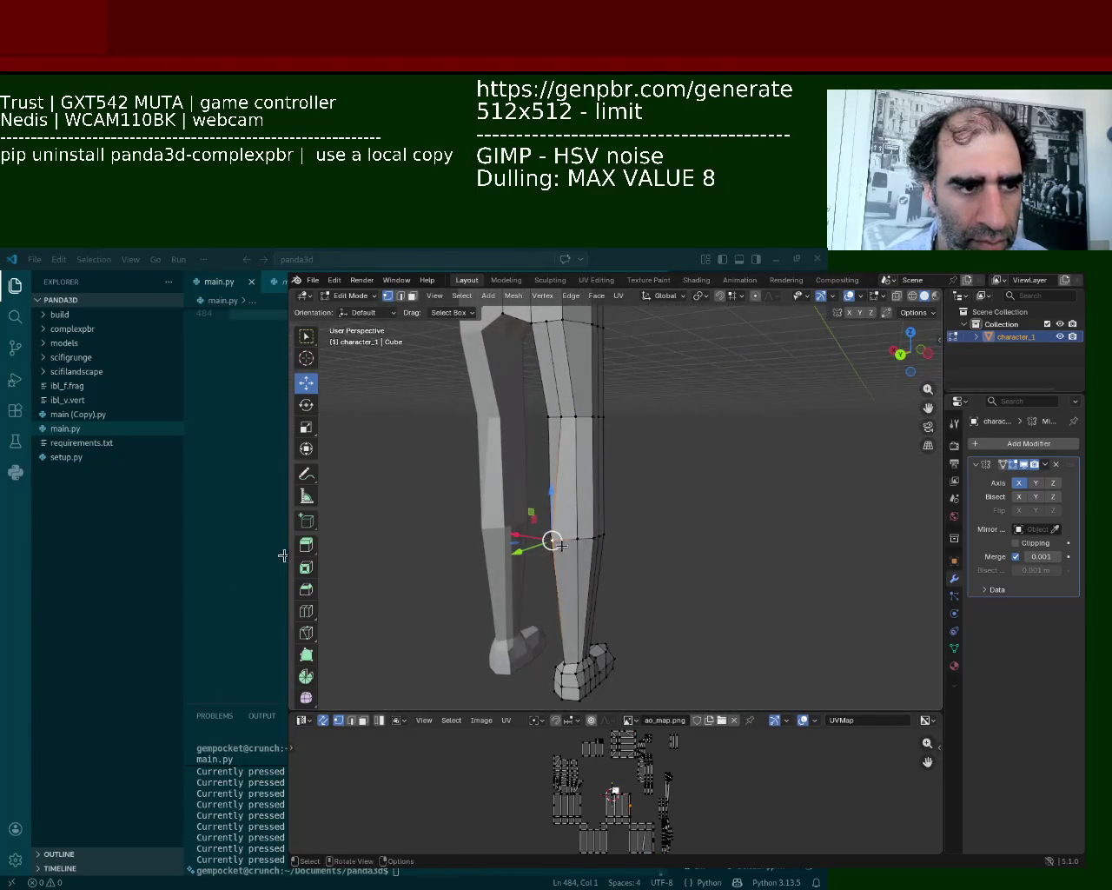
{"action": "left_click_drag", "start_coordinate": [527, 553], "coordinate": [543, 557]}
{"action": "middle_click_drag", "start_coordinate": [543, 557], "coordinate": [609, 385]}
{"action": "scroll", "coordinate": [608, 386], "scroll_direction": "down", "scroll_amount": 5}
{"action": "scroll", "coordinate": [599, 378], "scroll_direction": "up", "scroll_amount": 5}
{"action": "mouse_move", "coordinate": [599, 378]}
{"action": "middle_mouse_down"}
{"action": "mouse_move", "coordinate": [595, 367]}
{"action": "mouse_move", "coordinate": [645, 444]}
{"action": "middle_mouse_up"}
{"action": "scroll", "coordinate": [645, 444], "scroll_direction": "down", "scroll_amount": 3}
{"action": "scroll", "coordinate": [606, 439], "scroll_direction": "up", "scroll_amount": 2}
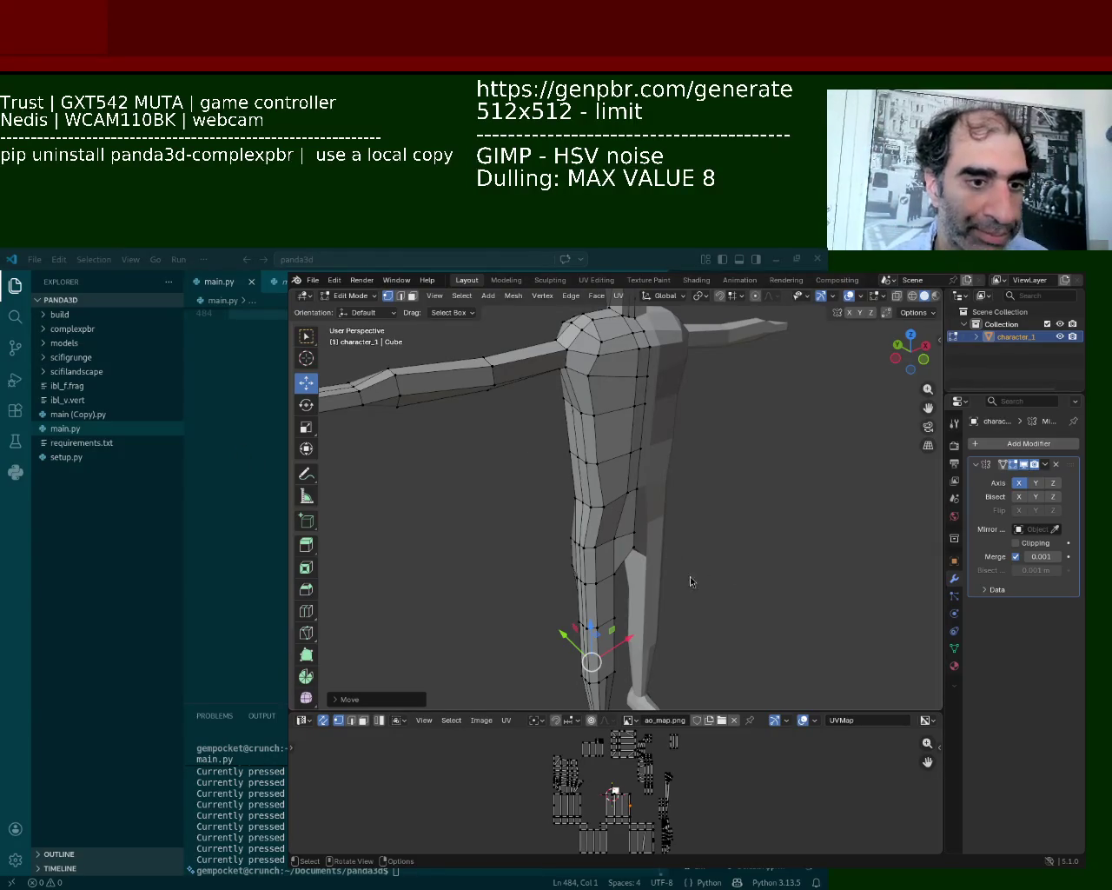
{"action": "scroll", "coordinate": [447, 647], "scroll_direction": "down", "scroll_amount": 3}
{"action": "scroll", "coordinate": [446, 647], "scroll_direction": "up", "scroll_amount": 2}
{"action": "scroll", "coordinate": [447, 647], "scroll_direction": "up", "scroll_amount": 2}
Show the mesh as wireframe and box-select the left hip faces
{"action": "mouse_move", "coordinate": [447, 647]}
{"action": "middle_mouse_down"}
{"action": "mouse_move", "coordinate": [575, 480]}
{"action": "mouse_move", "coordinate": [540, 552]}
{"action": "mouse_move", "coordinate": [505, 518]}
{"action": "middle_mouse_up"}
{"action": "key", "text": "shift+z"}
{"action": "left_click_drag", "start_coordinate": [472, 479], "coordinate": [606, 517]}
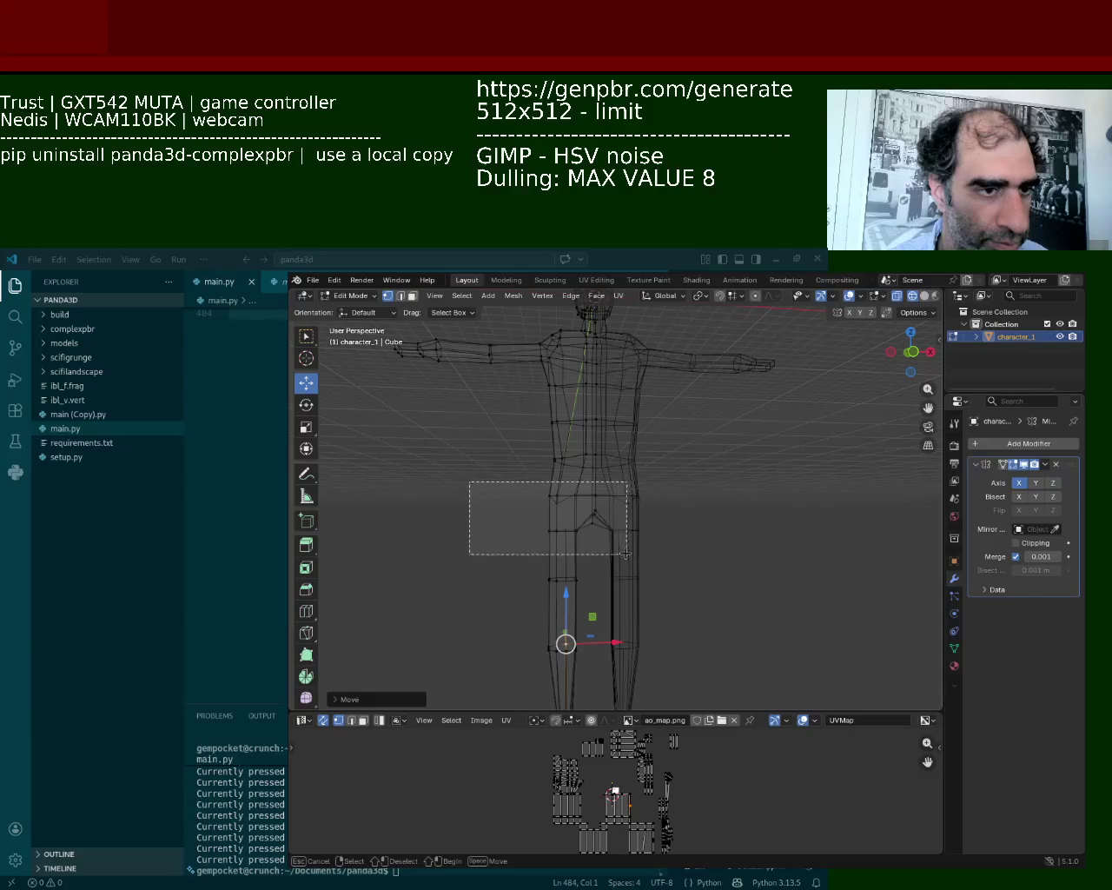
Try moving the hip faces along Z, cancel the move, and return to solid shading
{"action": "left_click_drag", "start_coordinate": [505, 437], "coordinate": [660, 567]}
{"action": "key", "text": "g"}
{"action": "key", "text": "z"}
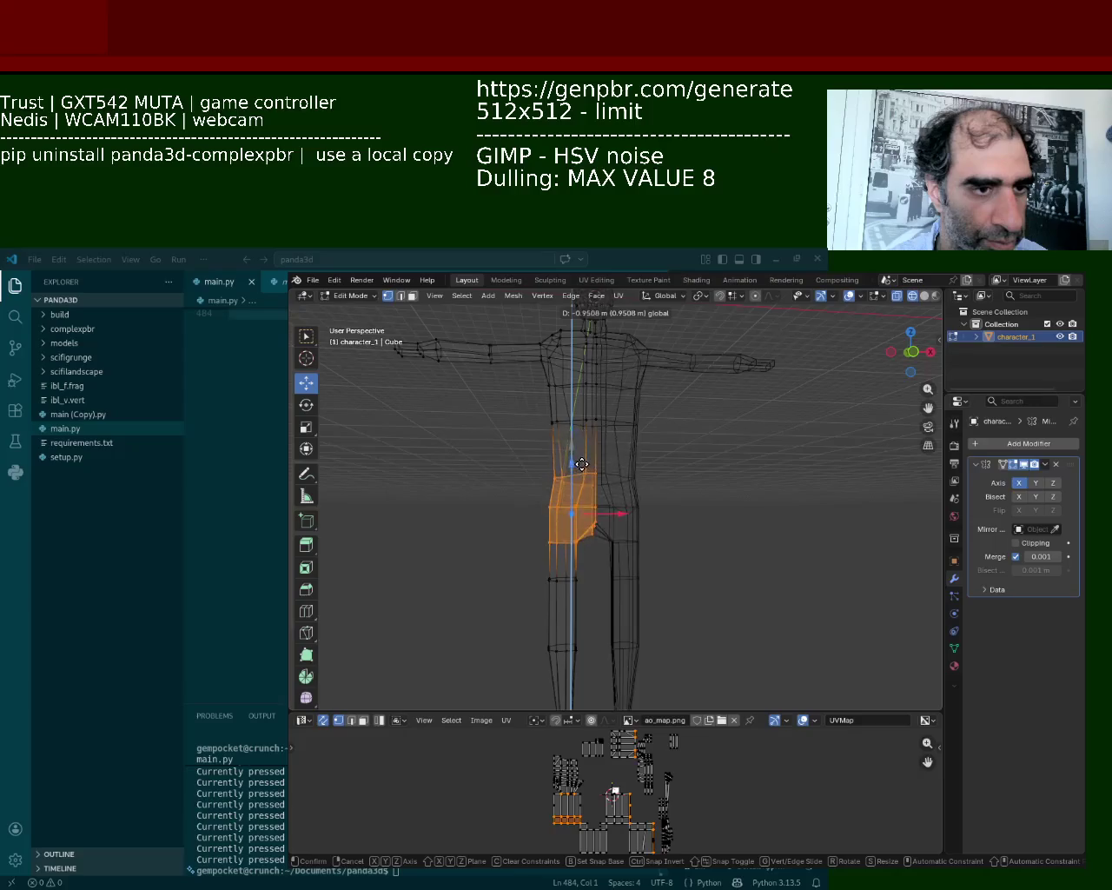
{"action": "key", "text": "Escape"}
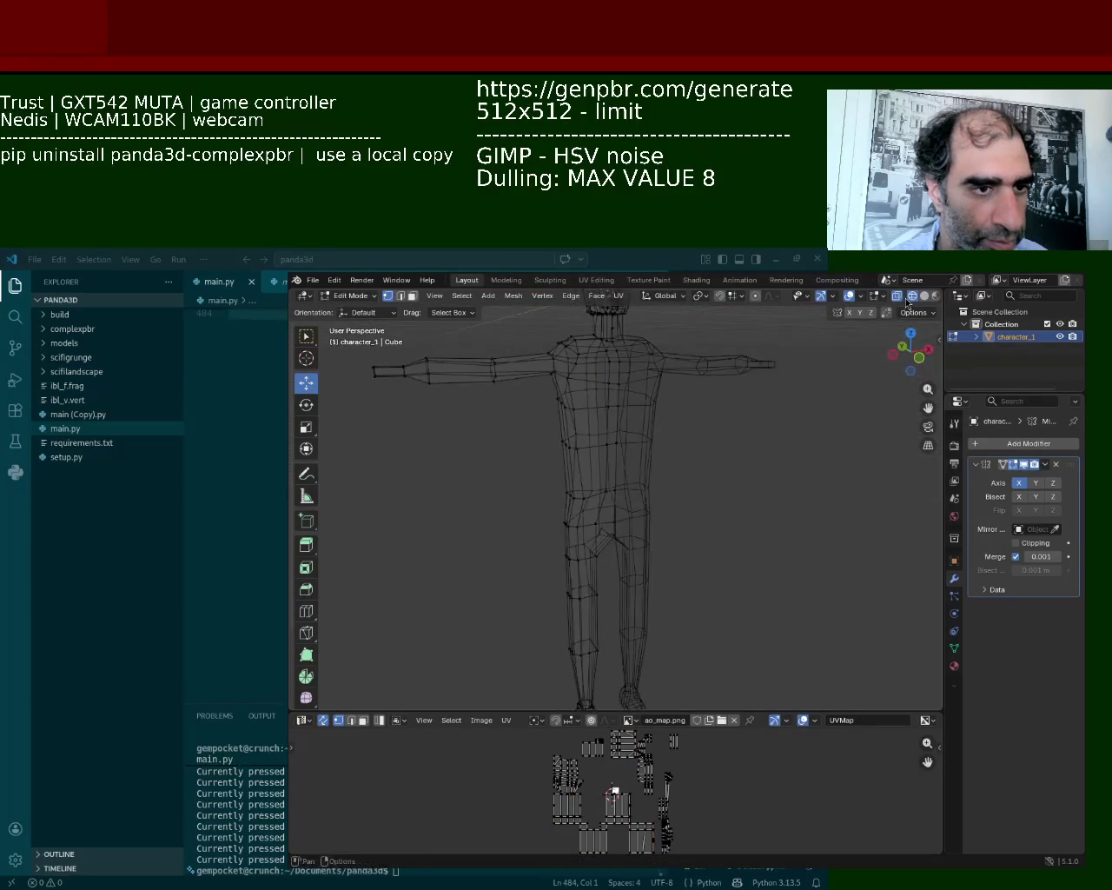
{"action": "left_click", "coordinate": [924, 296]}
Box-select the waist faces in wireframe, then deselect everything and go back to solid shading
{"action": "mouse_move", "coordinate": [735, 496]}
{"action": "middle_mouse_down"}
{"action": "mouse_move", "coordinate": [826, 461]}
{"action": "mouse_move", "coordinate": [762, 435]}
{"action": "middle_mouse_up"}
{"action": "left_click", "coordinate": [912, 296]}
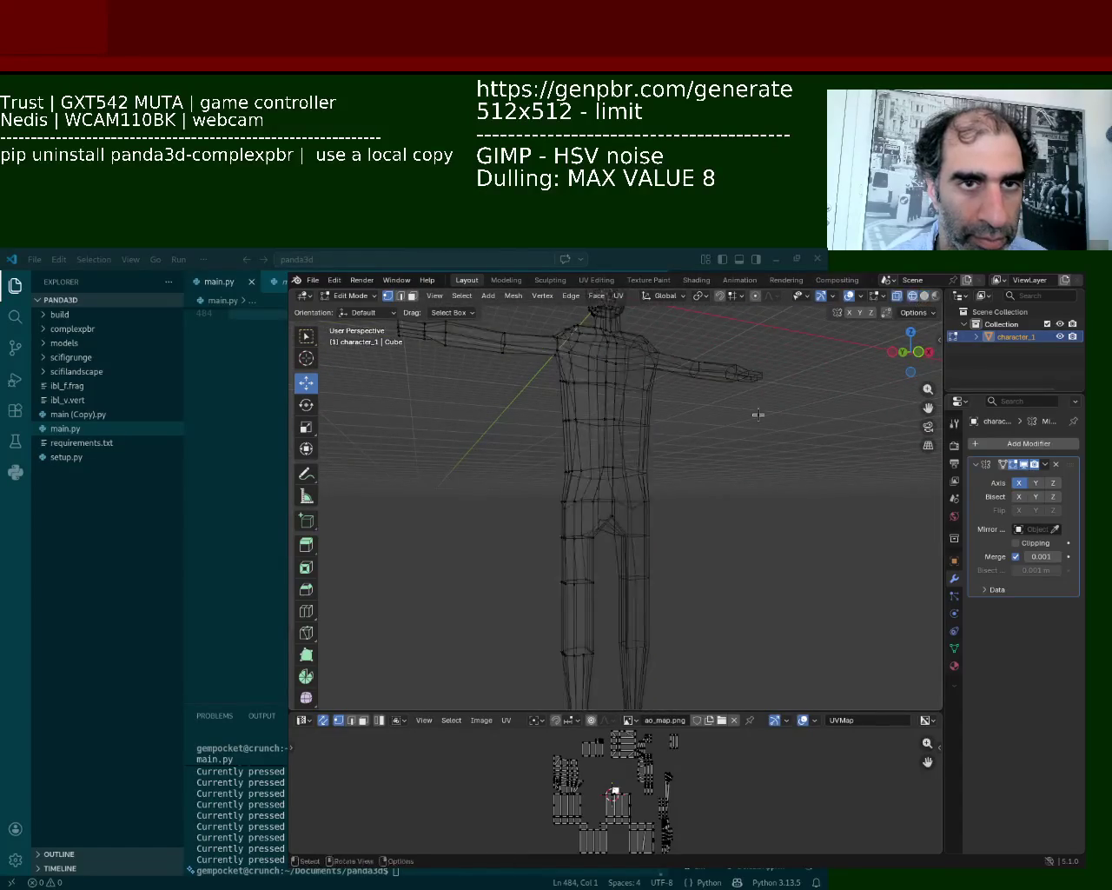
{"action": "left_click_drag", "start_coordinate": [502, 456], "coordinate": [632, 486]}
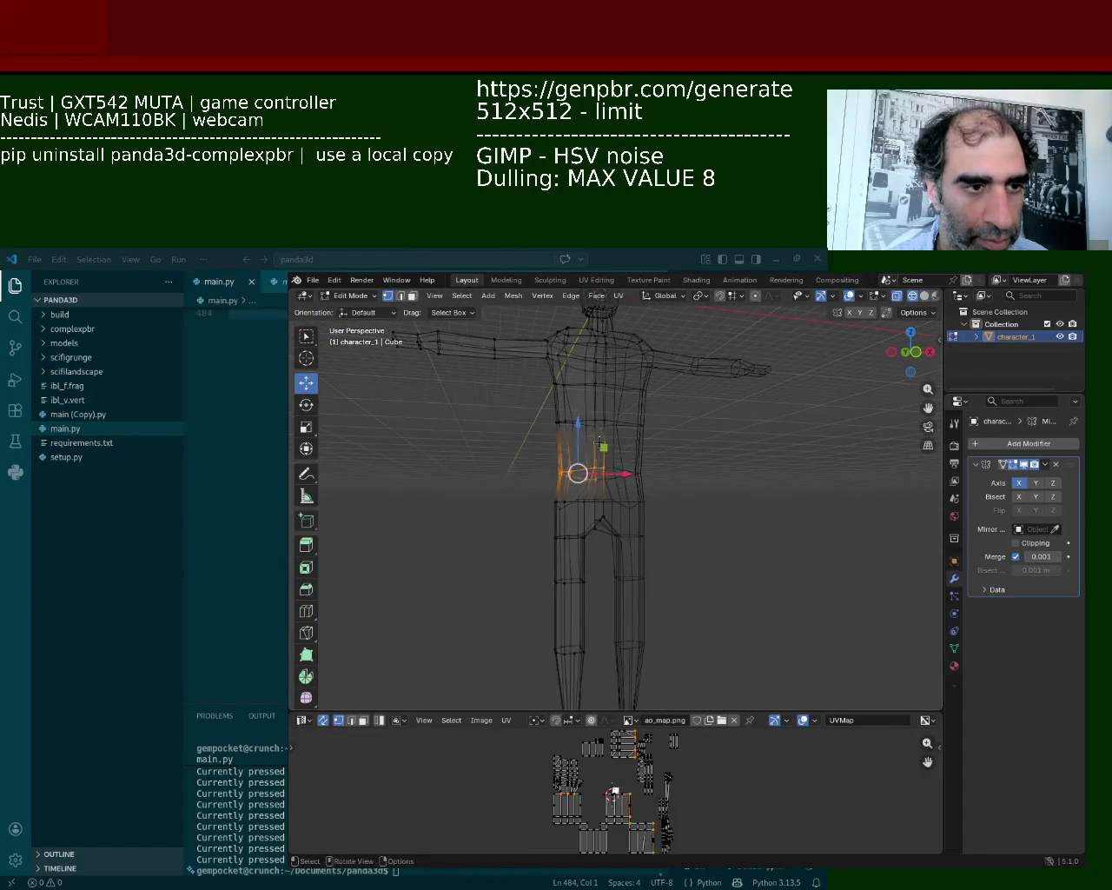
{"action": "left_click", "coordinate": [575, 421]}
{"action": "key", "text": "alt+a"}
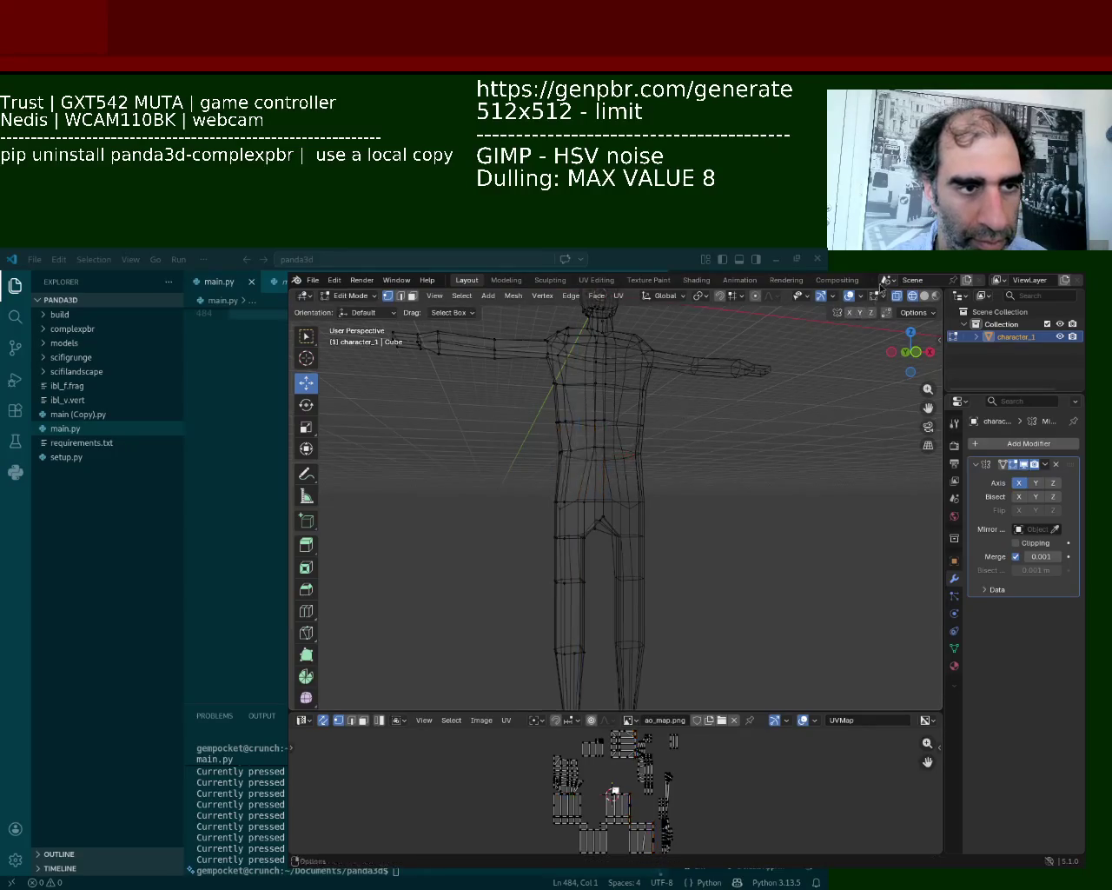
{"action": "left_click", "coordinate": [925, 296]}
{"action": "mouse_move", "coordinate": [852, 452]}
{"action": "middle_mouse_down"}
{"action": "mouse_move", "coordinate": [739, 519]}
{"action": "mouse_move", "coordinate": [718, 479]}
{"action": "mouse_move", "coordinate": [636, 503]}
{"action": "mouse_move", "coordinate": [594, 568]}
{"action": "middle_mouse_up"}
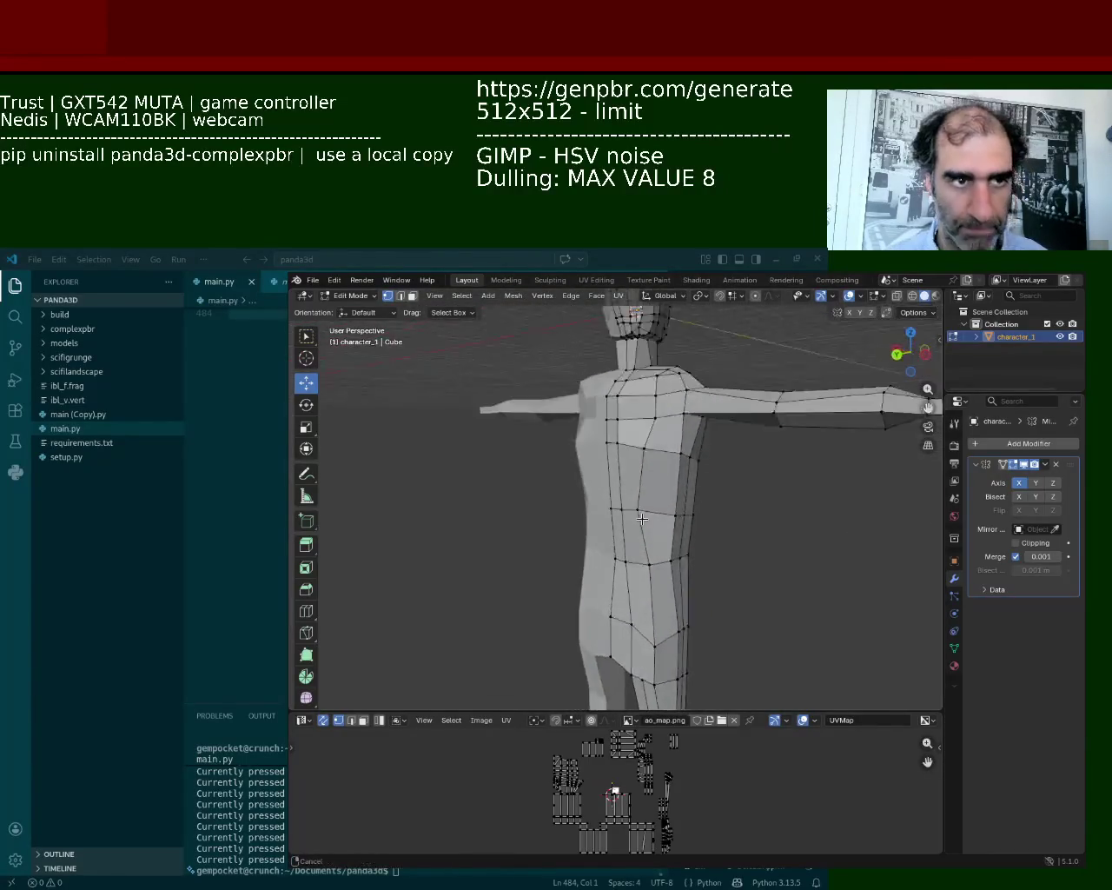
Slide a torso edge slightly left along X from a front view
{"action": "middle_click_drag", "start_coordinate": [593, 568], "coordinate": [703, 471]}
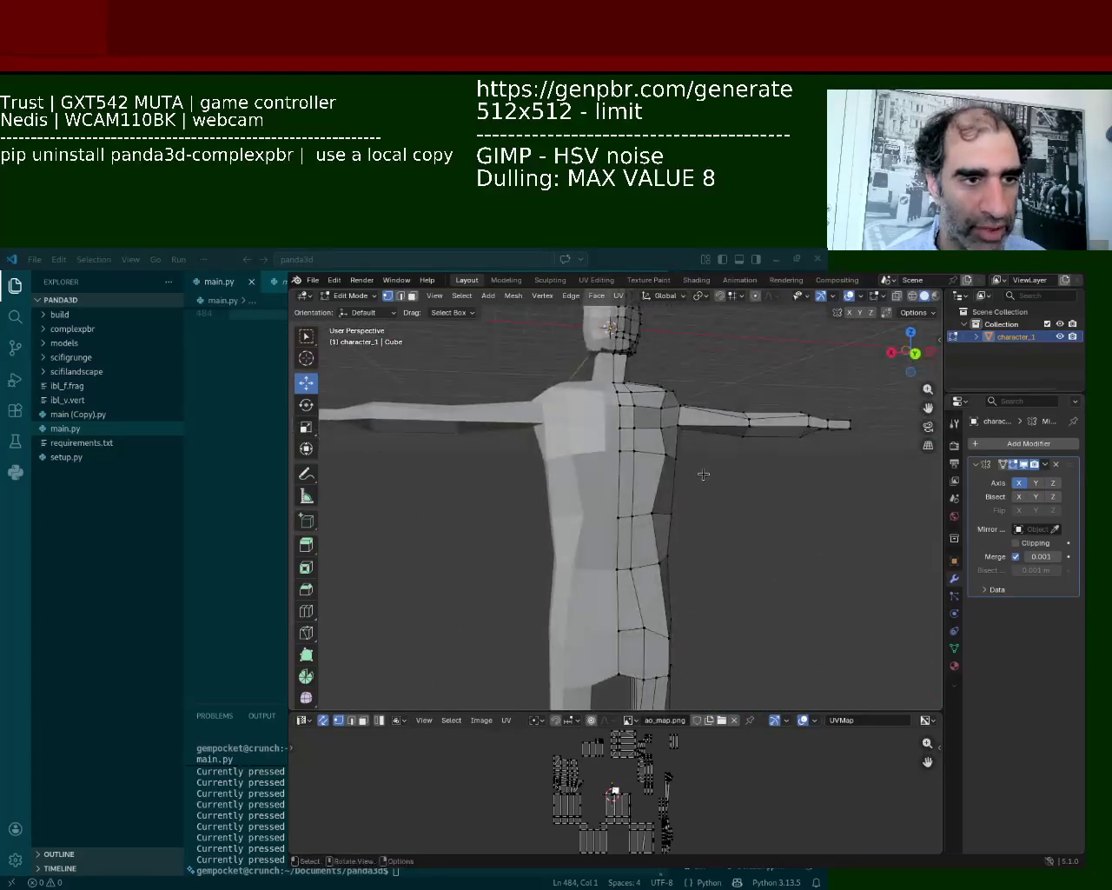
{"action": "scroll", "coordinate": [708, 428], "scroll_direction": "up", "scroll_amount": 5}
{"action": "left_click_drag", "start_coordinate": [679, 407], "coordinate": [653, 415]}
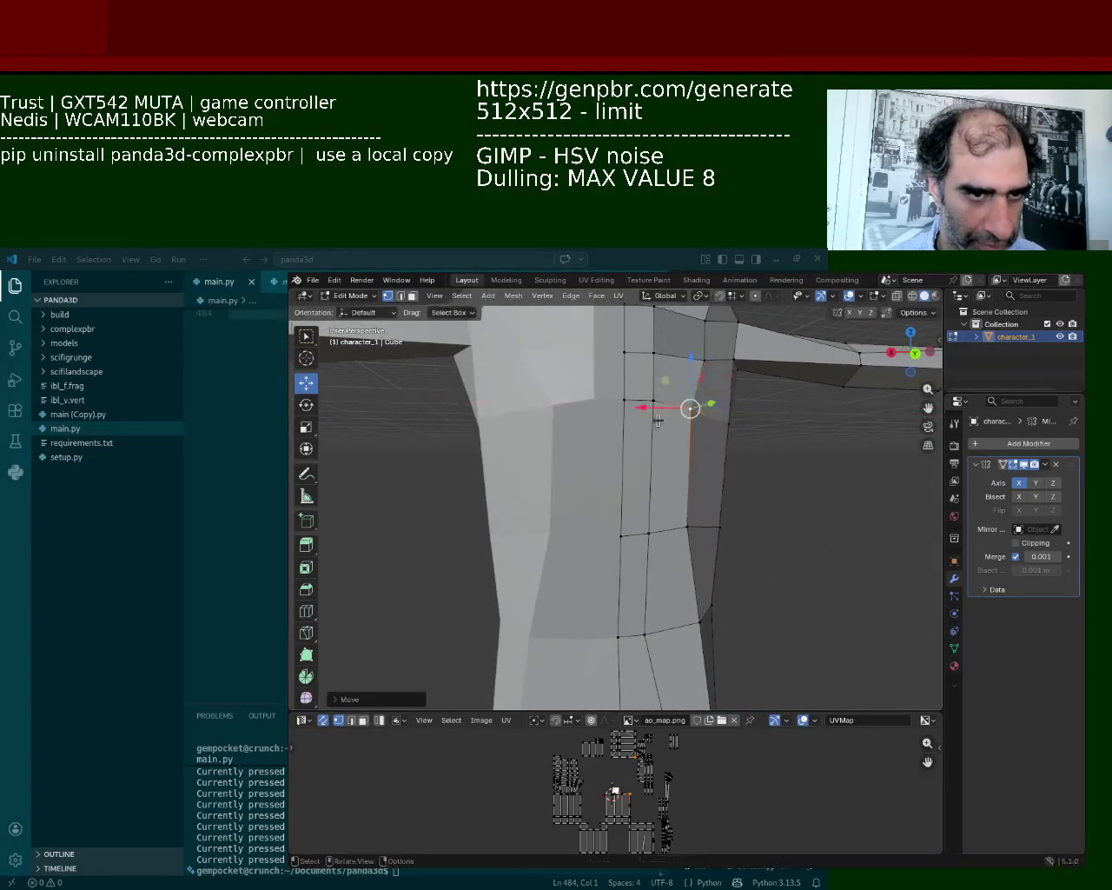
{"action": "scroll", "coordinate": [687, 530], "scroll_direction": "down", "scroll_amount": 5}
Switch to wireframe and select the face loop on the left upper leg
{"action": "mouse_move", "coordinate": [705, 519]}
{"action": "middle_mouse_down"}
{"action": "mouse_move", "coordinate": [679, 554]}
{"action": "mouse_move", "coordinate": [693, 640]}
{"action": "middle_mouse_up"}
{"action": "scroll", "coordinate": [707, 487], "scroll_direction": "up", "scroll_amount": 4}
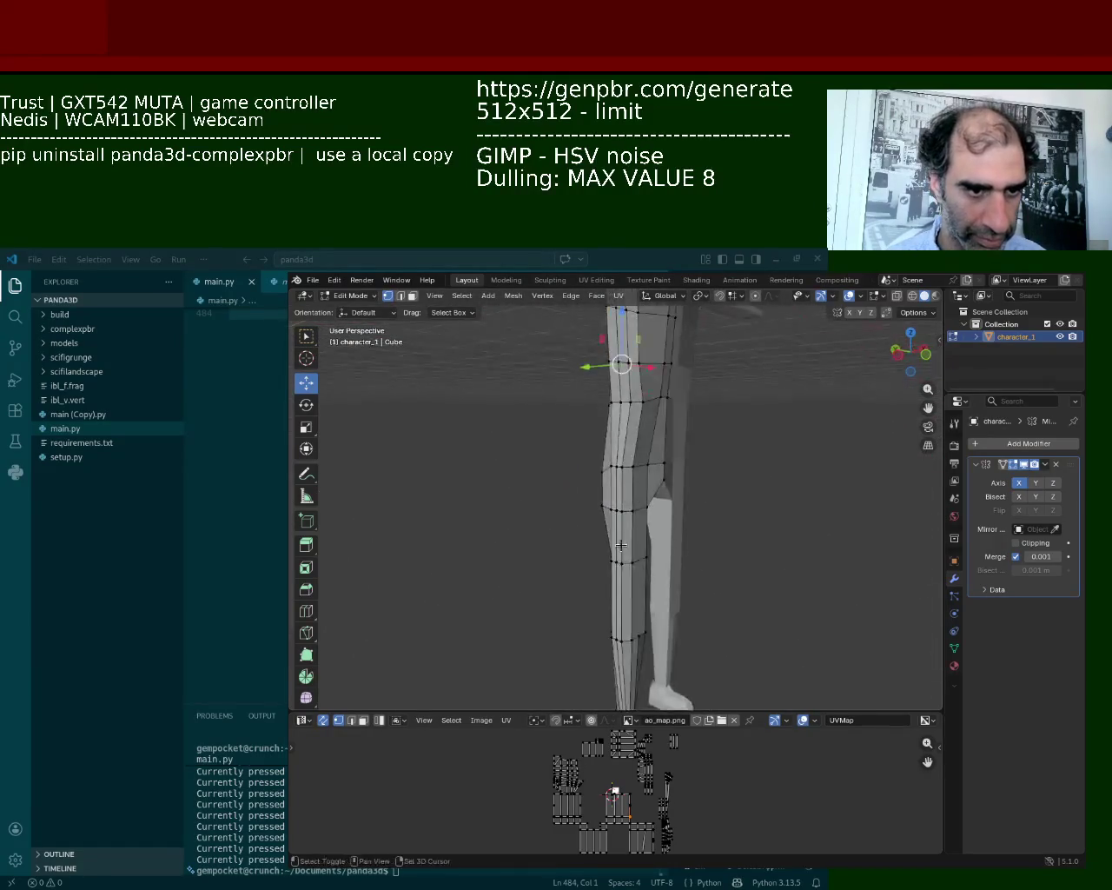
{"action": "scroll", "coordinate": [694, 490], "scroll_direction": "down", "scroll_amount": 4}
{"action": "mouse_move", "coordinate": [694, 491]}
{"action": "middle_mouse_down"}
{"action": "mouse_move", "coordinate": [663, 523]}
{"action": "mouse_move", "coordinate": [539, 536]}
{"action": "middle_mouse_up"}
{"action": "scroll", "coordinate": [637, 475], "scroll_direction": "up", "scroll_amount": 3}
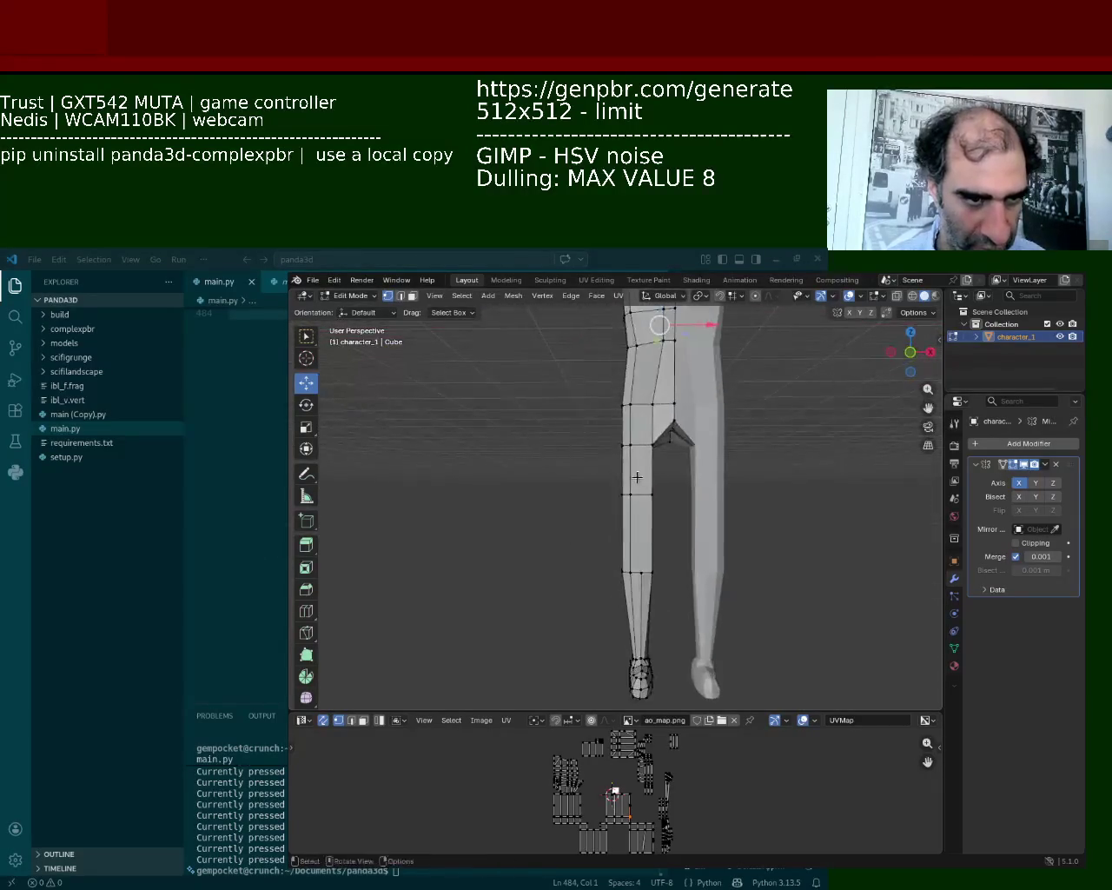
{"action": "left_click", "coordinate": [912, 296]}
{"action": "left_click", "coordinate": [637, 511], "text": "alt"}
Try moving and widening the selected leg faces, then undo and cancel the change
{"action": "left_click_drag", "start_coordinate": [641, 451], "coordinate": [641, 486]}
{"action": "key", "text": "s"}
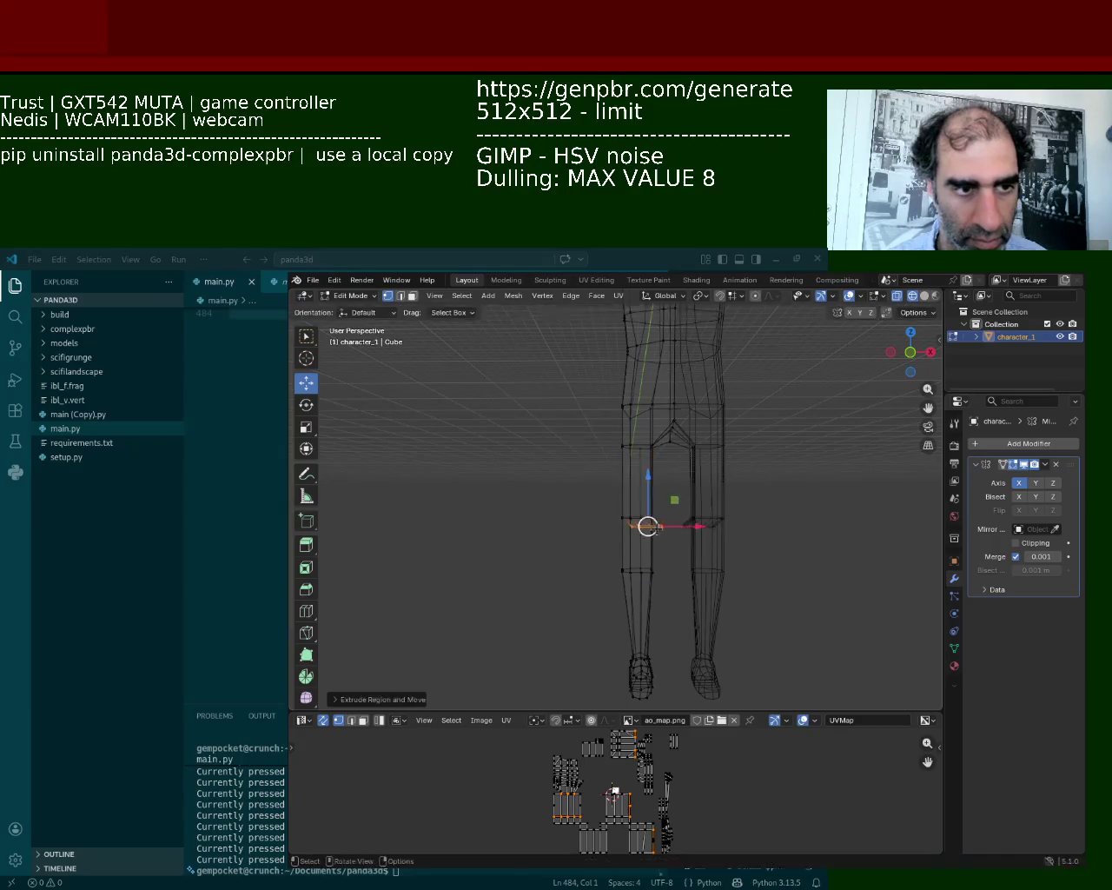
{"action": "left_click", "coordinate": [667, 565]}
{"action": "key", "text": "ctrl+z"}
{"action": "key", "text": "ctrl+z"}
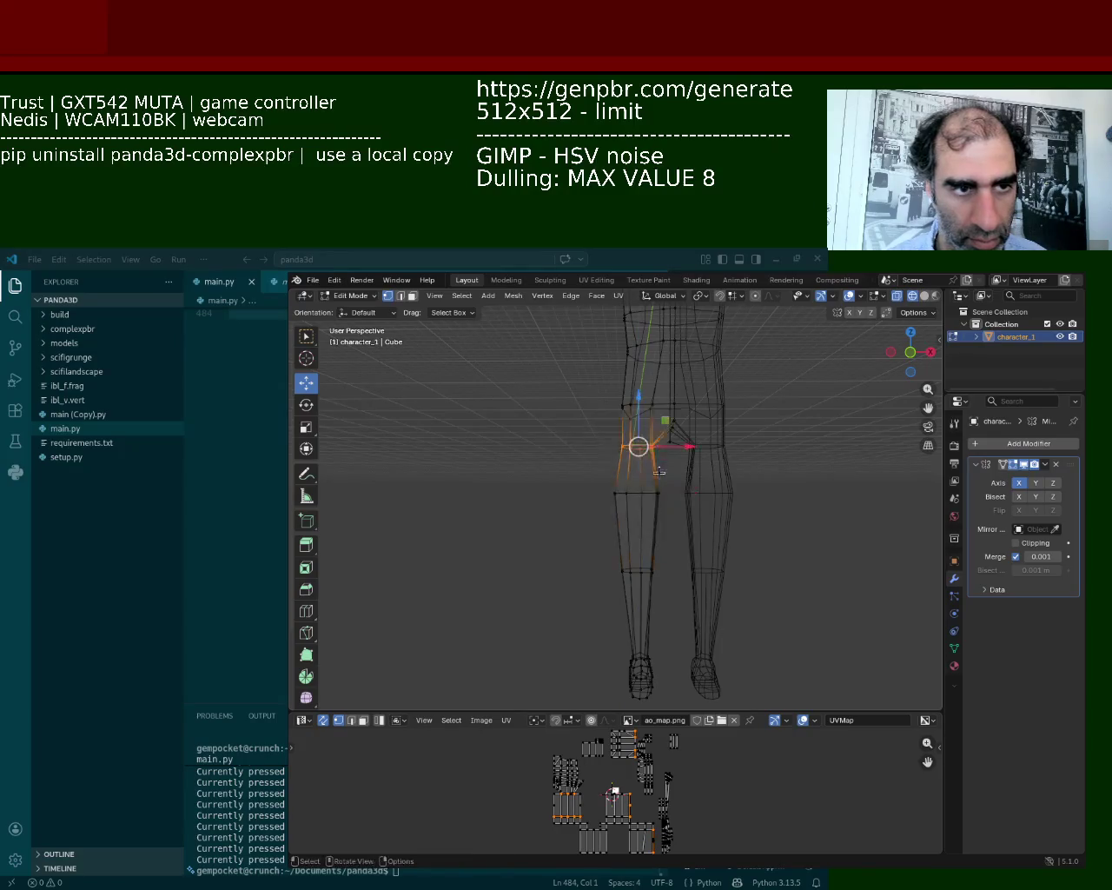
{"action": "key", "text": "s"}
{"action": "right_click", "coordinate": [653, 498]}
Scale up the knee edge loop on the left leg slightly
{"action": "left_click_drag", "start_coordinate": [582, 494], "coordinate": [688, 483]}
{"action": "key", "text": "s"}
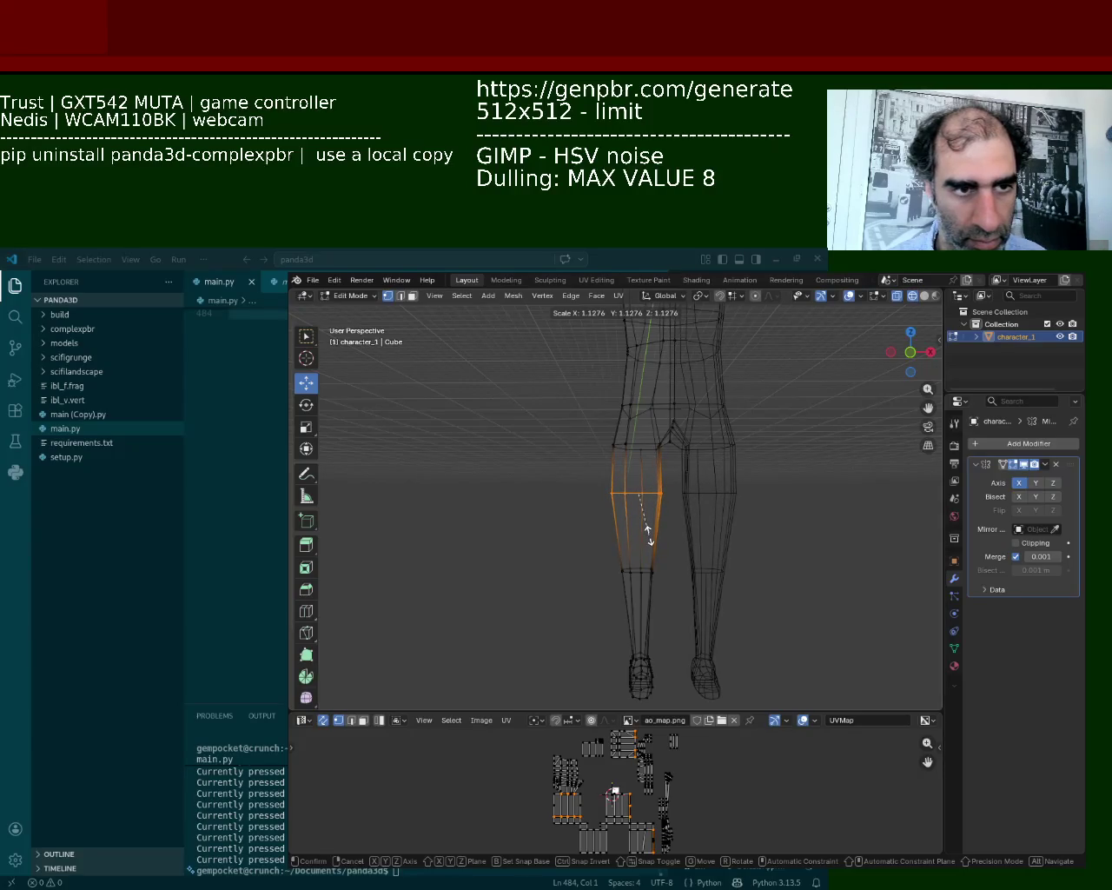
{"action": "left_click", "coordinate": [645, 528]}
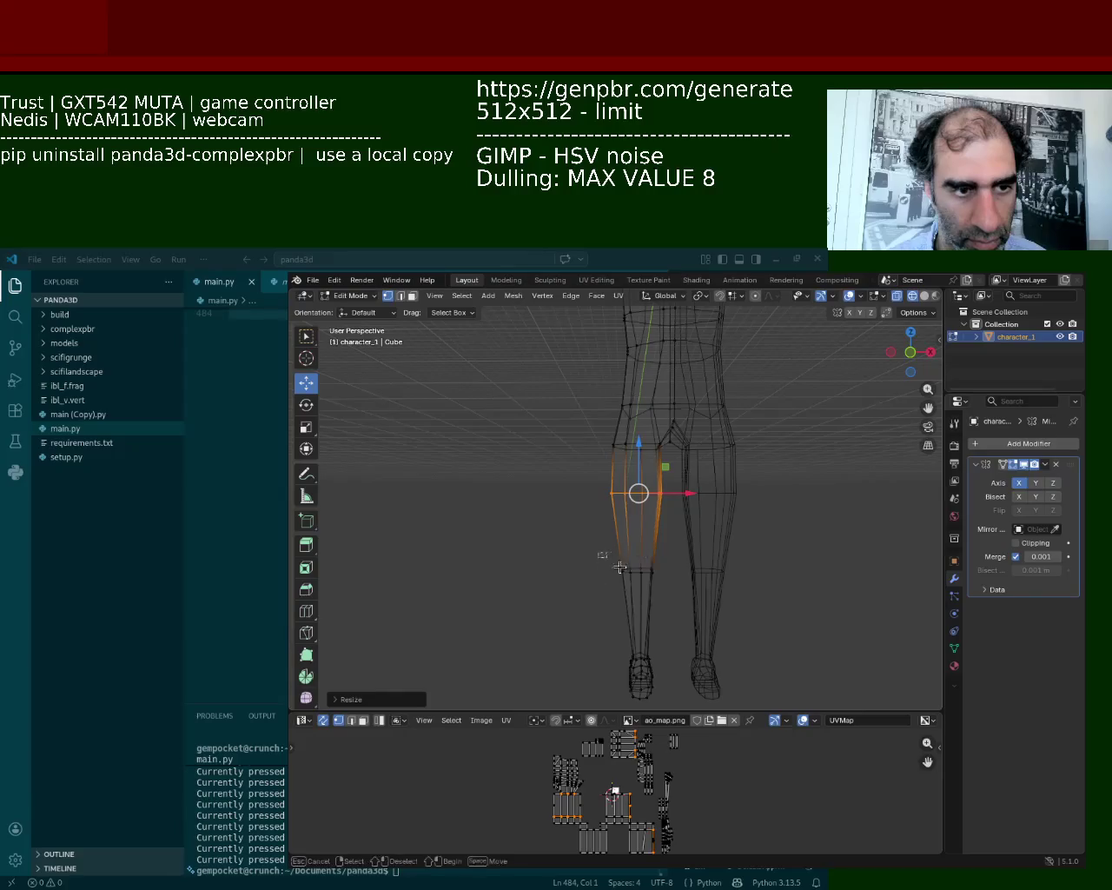
Enlarge a lower shin loop and move it down the leg
{"action": "left_click", "coordinate": [643, 571], "text": "alt"}
{"action": "key", "text": "s"}
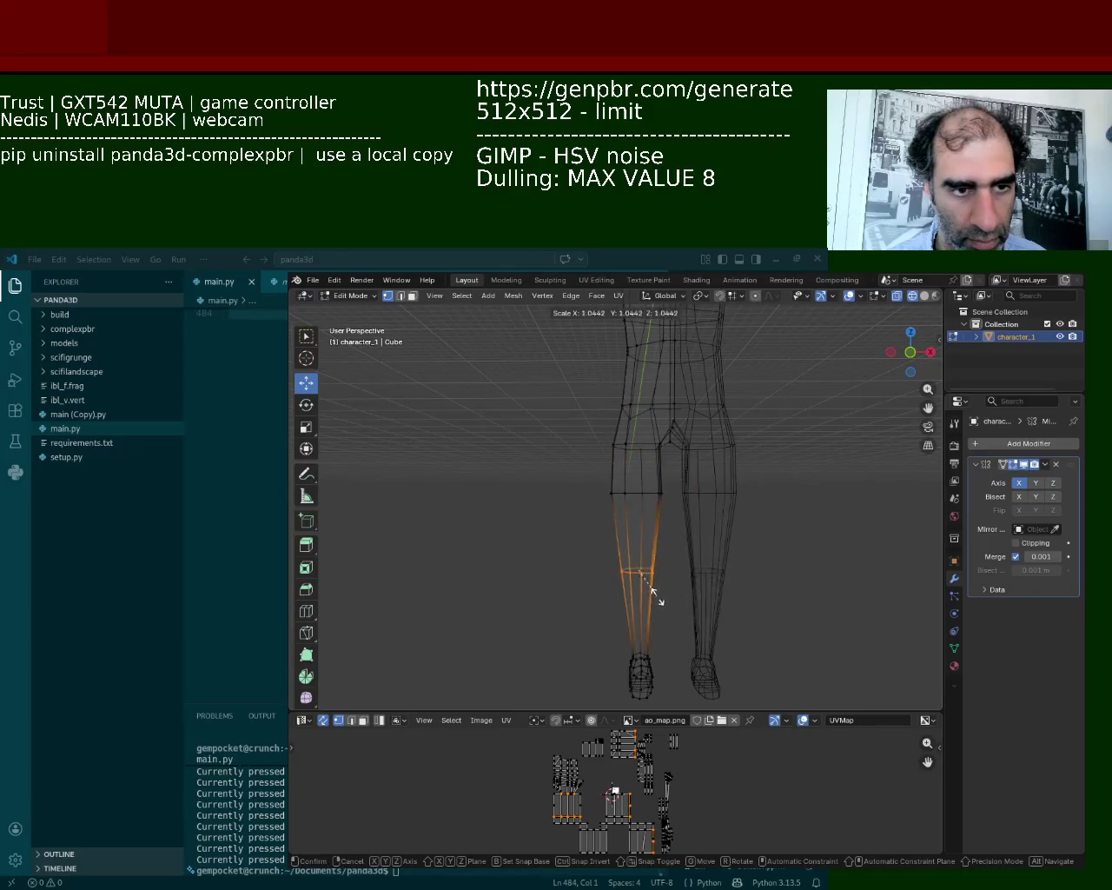
{"action": "left_click", "coordinate": [658, 599]}
{"action": "left_click_drag", "start_coordinate": [636, 533], "coordinate": [639, 556]}
{"action": "scroll", "coordinate": [643, 556], "scroll_direction": "up", "scroll_amount": 3}
Clear the leg selection, return to solid shading, and view the thigh and knee
{"action": "middle_click_drag", "start_coordinate": [648, 552], "coordinate": [816, 531]}
{"action": "left_click", "coordinate": [816, 531]}
{"action": "left_click", "coordinate": [923, 296]}
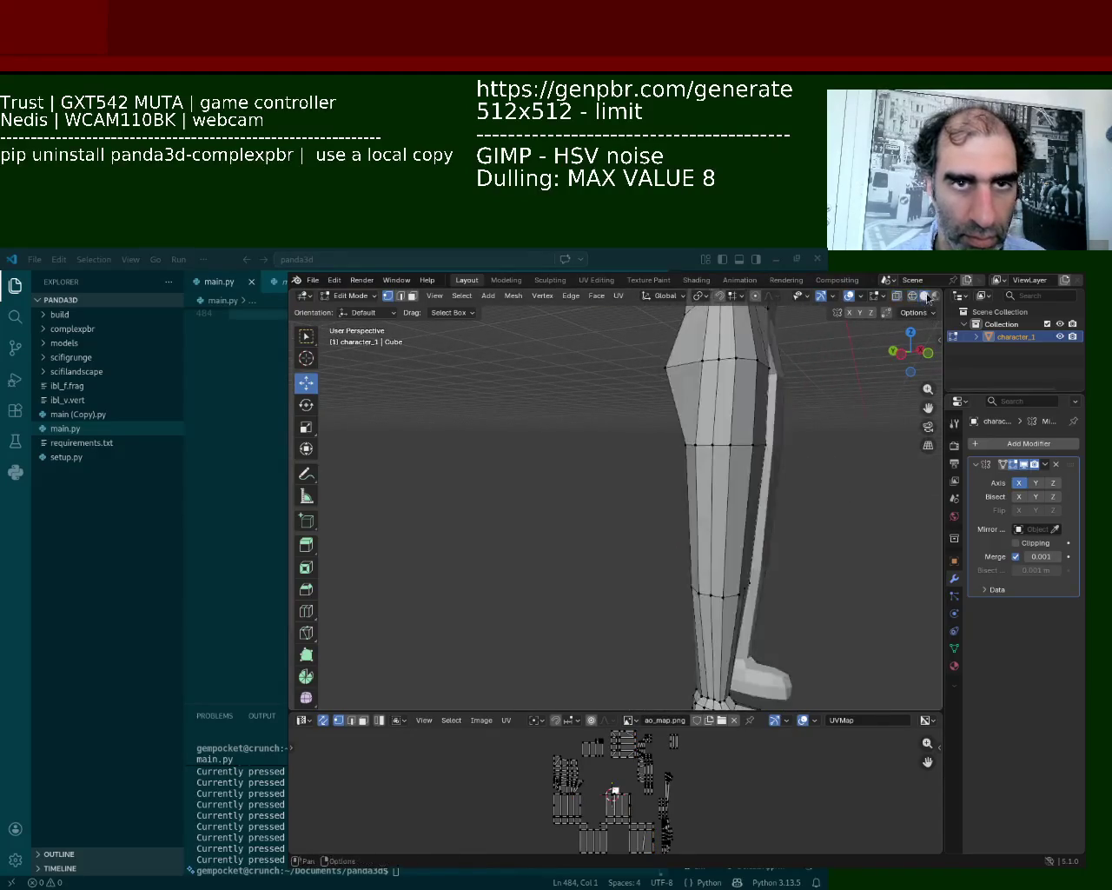
{"action": "middle_click_drag", "start_coordinate": [782, 391], "coordinate": [769, 489]}
{"action": "scroll", "coordinate": [623, 394], "scroll_direction": "up", "scroll_amount": 4}
{"action": "mouse_move", "coordinate": [623, 393]}
{"action": "middle_mouse_down"}
{"action": "mouse_move", "coordinate": [615, 521]}
{"action": "mouse_move", "coordinate": [568, 571]}
{"action": "mouse_move", "coordinate": [558, 534]}
{"action": "middle_mouse_up"}
{"action": "scroll", "coordinate": [625, 442], "scroll_direction": "down", "scroll_amount": 3}
{"action": "scroll", "coordinate": [623, 520], "scroll_direction": "up", "scroll_amount": 3}
Move a knee vertex along Y, then push it further outward
{"action": "key", "text": "g"}
{"action": "key", "text": "y"}
{"action": "left_click", "coordinate": [620, 540]}
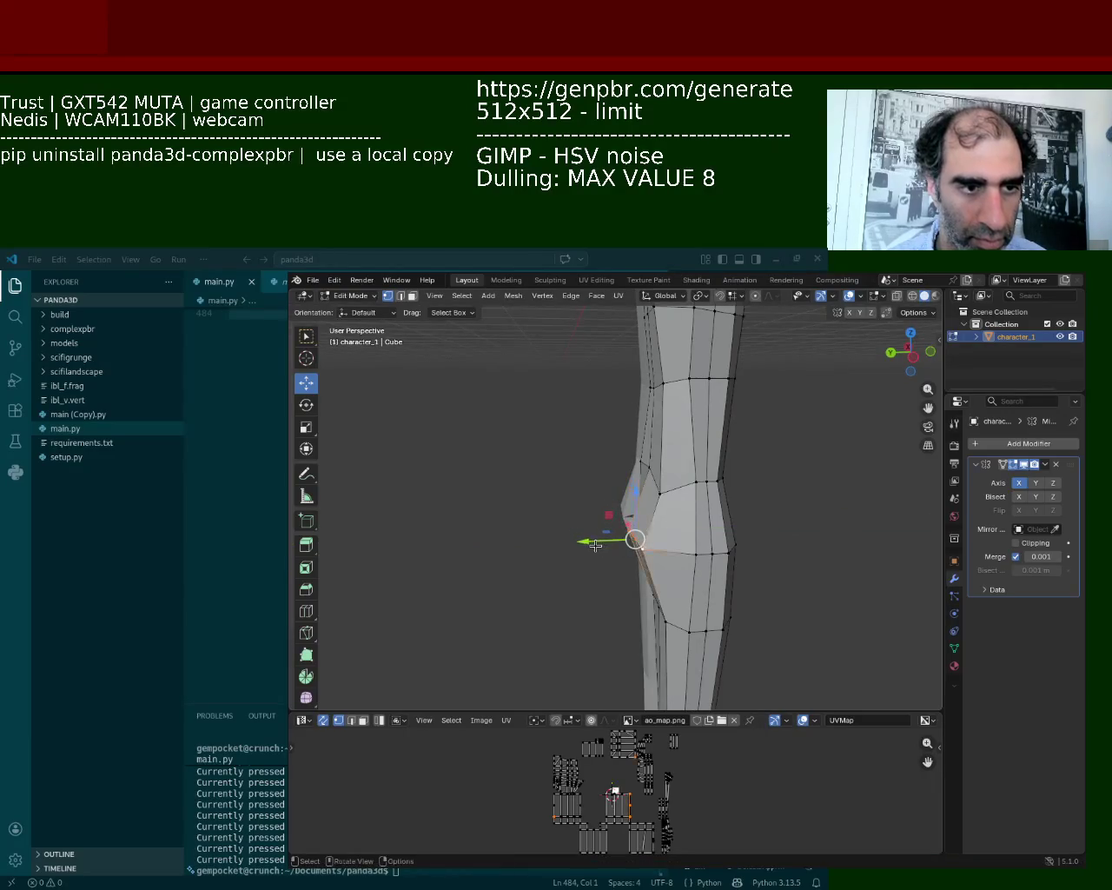
{"action": "key", "text": "g"}
{"action": "key", "text": "y"}
{"action": "middle_click_drag", "start_coordinate": [616, 545], "coordinate": [659, 448]}
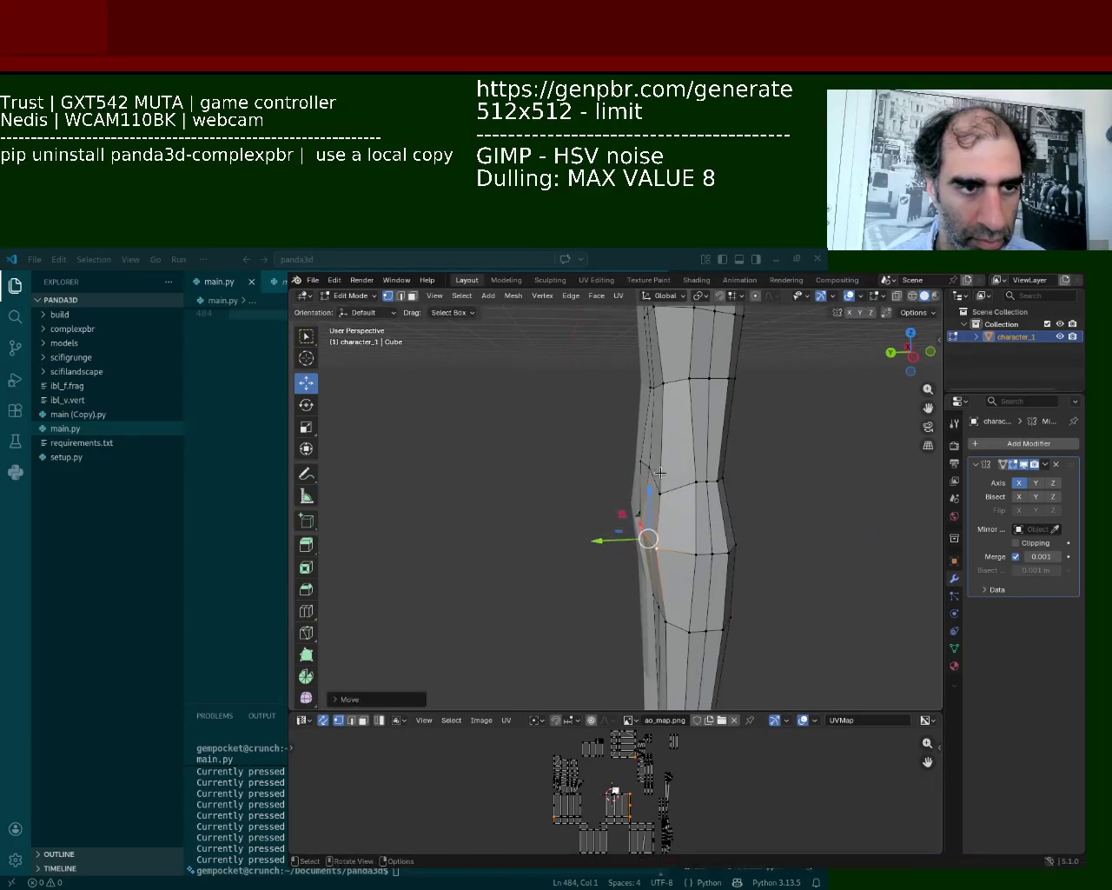
{"action": "left_click", "coordinate": [659, 448]}
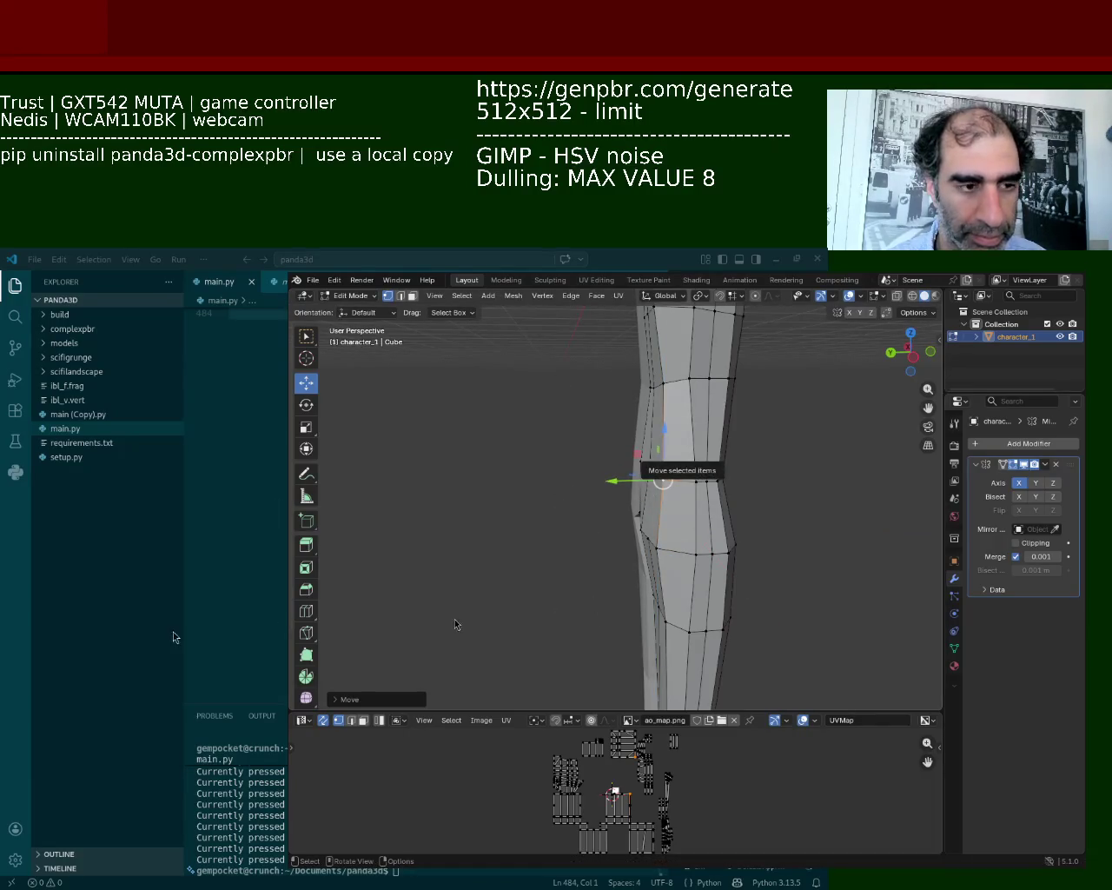
Select the side knee vertices and move them outward along Y
{"action": "mouse_move", "coordinate": [601, 591]}
{"action": "middle_mouse_down"}
{"action": "mouse_move", "coordinate": [647, 517]}
{"action": "mouse_move", "coordinate": [734, 469]}
{"action": "middle_mouse_up"}
{"action": "left_click_drag", "start_coordinate": [732, 474], "coordinate": [669, 487]}
{"action": "left_click_drag", "start_coordinate": [728, 459], "coordinate": [622, 518]}
{"action": "mouse_move", "coordinate": [650, 489]}
{"action": "middle_mouse_down"}
{"action": "mouse_move", "coordinate": [685, 527]}
{"action": "mouse_move", "coordinate": [631, 466]}
{"action": "middle_mouse_up"}
{"action": "key", "text": "g"}
{"action": "key", "text": "y"}
{"action": "left_click", "coordinate": [666, 518]}
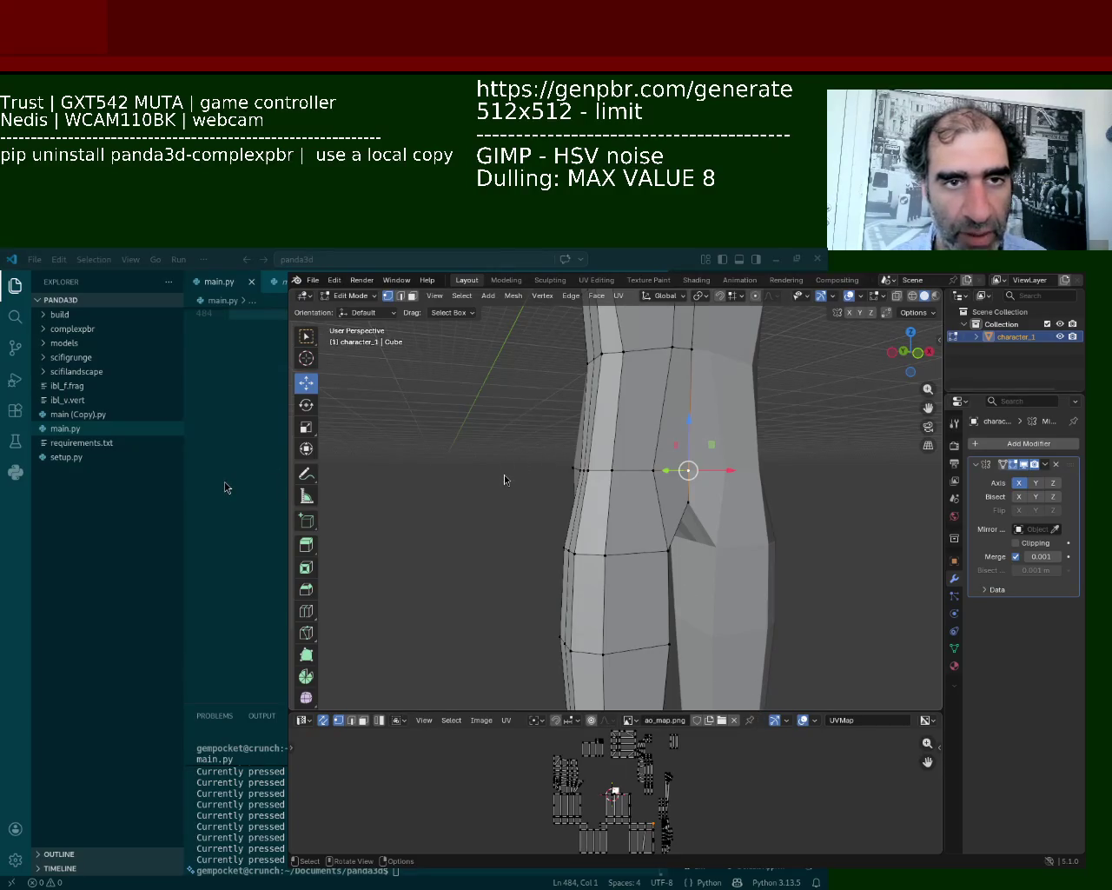
Drag the inner top-of-thigh vertex down along Z to deepen the crease
{"action": "left_click_drag", "start_coordinate": [687, 450], "coordinate": [685, 481]}
{"action": "mouse_move", "coordinate": [686, 481]}
{"action": "middle_mouse_down"}
{"action": "mouse_move", "coordinate": [691, 562]}
{"action": "mouse_move", "coordinate": [713, 376]}
{"action": "middle_mouse_up"}
Undo, then lower the upper-thigh vertex ring and a single vertex near the hip crease
{"action": "key", "text": "ctrl+z"}
{"action": "left_click_drag", "start_coordinate": [767, 367], "coordinate": [619, 417]}
{"action": "left_click_drag", "start_coordinate": [665, 375], "coordinate": [663, 415]}
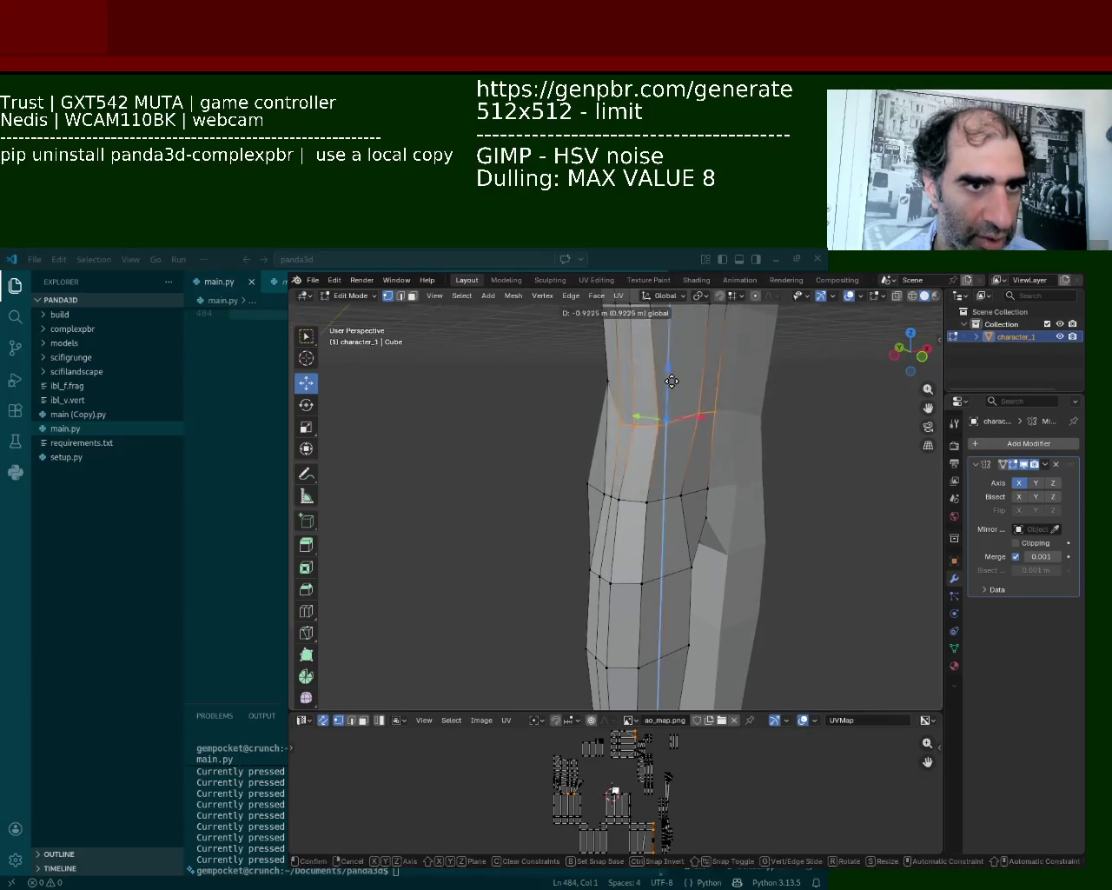
{"action": "mouse_move", "coordinate": [663, 417]}
{"action": "middle_mouse_down"}
{"action": "mouse_move", "coordinate": [710, 439]}
{"action": "mouse_move", "coordinate": [716, 405]}
{"action": "middle_mouse_up"}
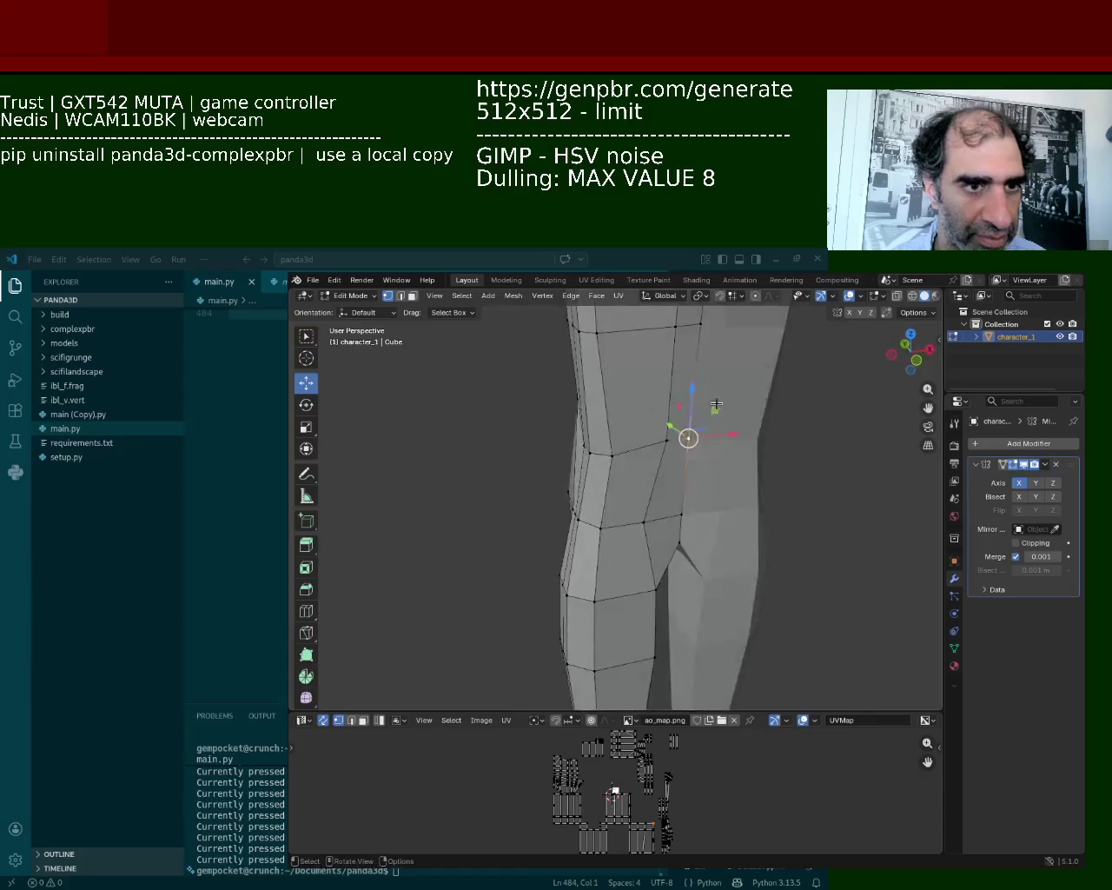
{"action": "left_click", "coordinate": [666, 440]}
{"action": "left_click_drag", "start_coordinate": [666, 440], "coordinate": [676, 454]}
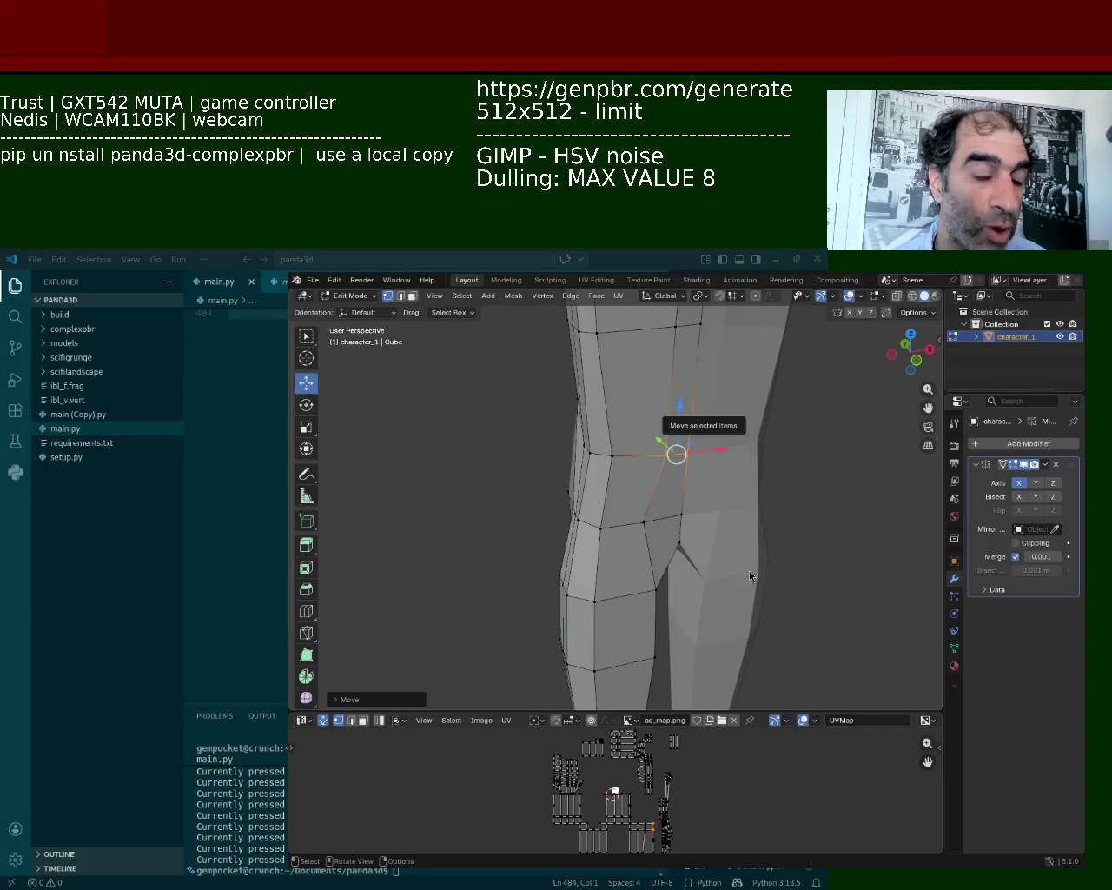
Select a row of vertices along the knee line of the left leg
{"action": "mouse_move", "coordinate": [788, 599]}
{"action": "middle_mouse_down"}
{"action": "mouse_move", "coordinate": [820, 537]}
{"action": "mouse_move", "coordinate": [721, 382]}
{"action": "middle_mouse_up"}
{"action": "scroll", "coordinate": [722, 373], "scroll_direction": "up", "scroll_amount": 5}
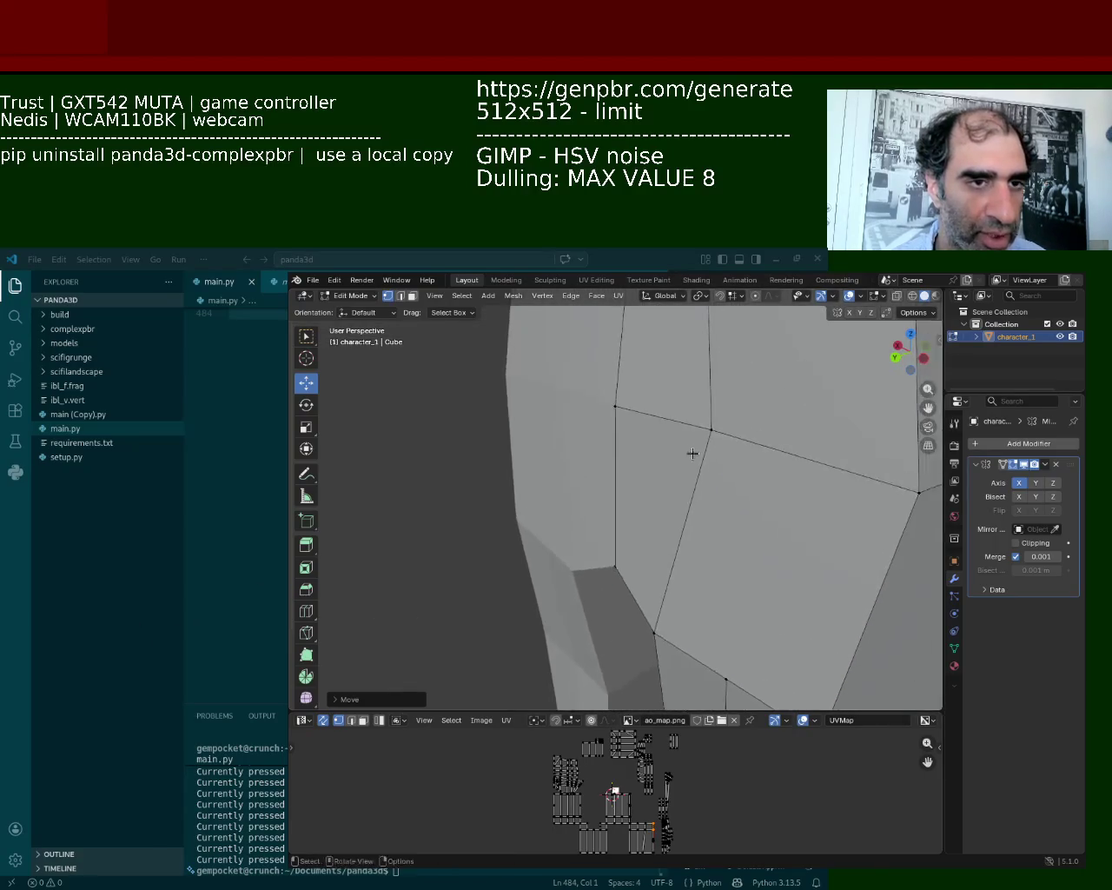
{"action": "scroll", "coordinate": [702, 504], "scroll_direction": "down", "scroll_amount": 2}
{"action": "middle_click_drag", "start_coordinate": [702, 504], "coordinate": [687, 461]}
{"action": "left_click", "coordinate": [687, 460]}
{"action": "left_click", "coordinate": [653, 462], "text": "shift"}
{"action": "left_click", "coordinate": [629, 453], "text": "shift"}
{"action": "left_click", "coordinate": [586, 450], "text": "shift"}
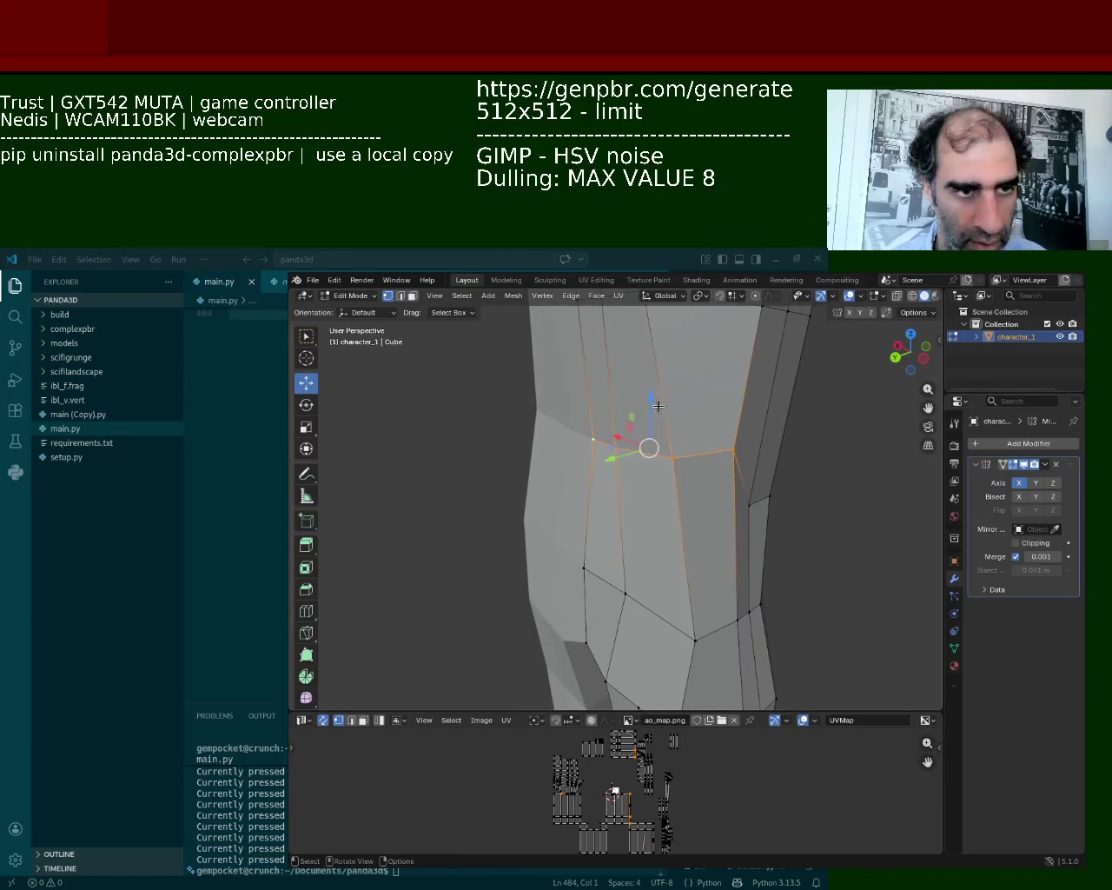
Move the selected leg vertices vertically along Z and turn to a side view
{"action": "key", "text": "g"}
{"action": "key", "text": "z"}
{"action": "left_click", "coordinate": [651, 467]}
{"action": "middle_click_drag", "start_coordinate": [651, 466], "coordinate": [620, 467]}
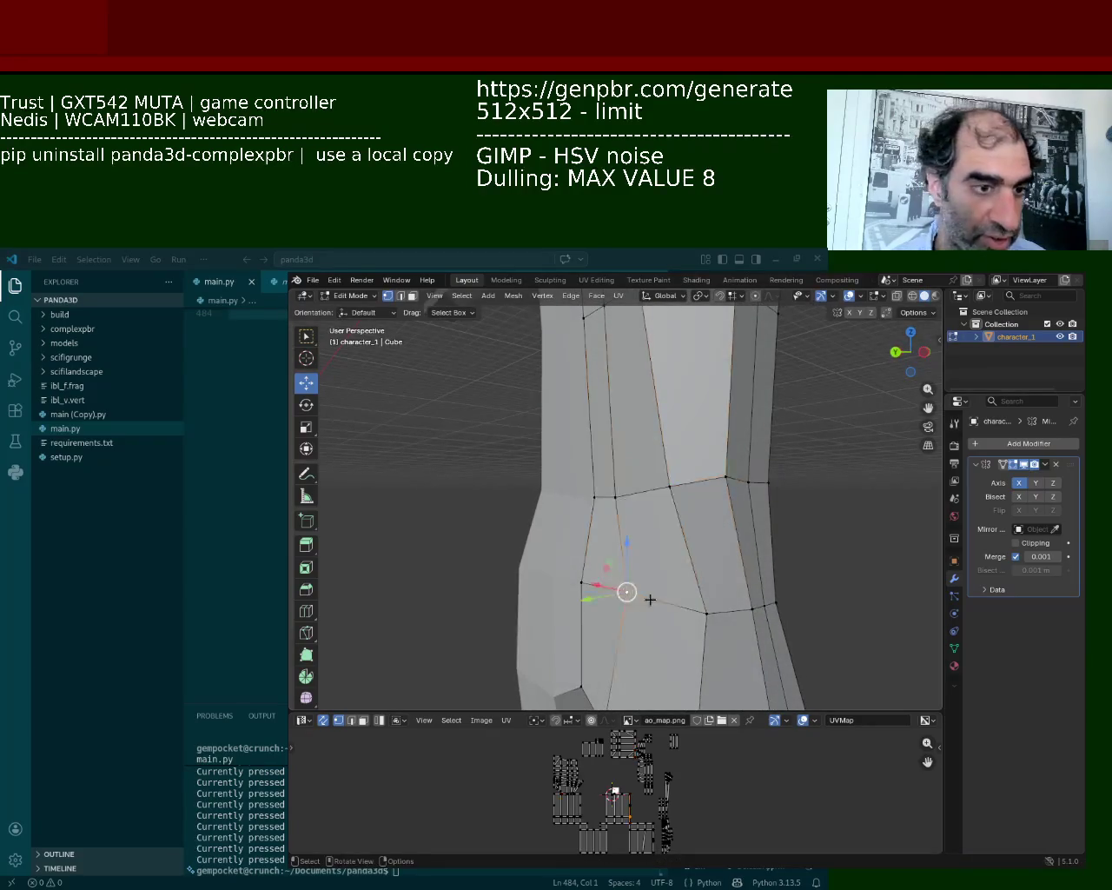
{"action": "middle_click_drag", "start_coordinate": [603, 586], "coordinate": [566, 583]}
Shift the selected leg vertices along the Y axis
{"action": "key", "text": "g"}
{"action": "key", "text": "y"}
{"action": "key", "text": "Escape"}
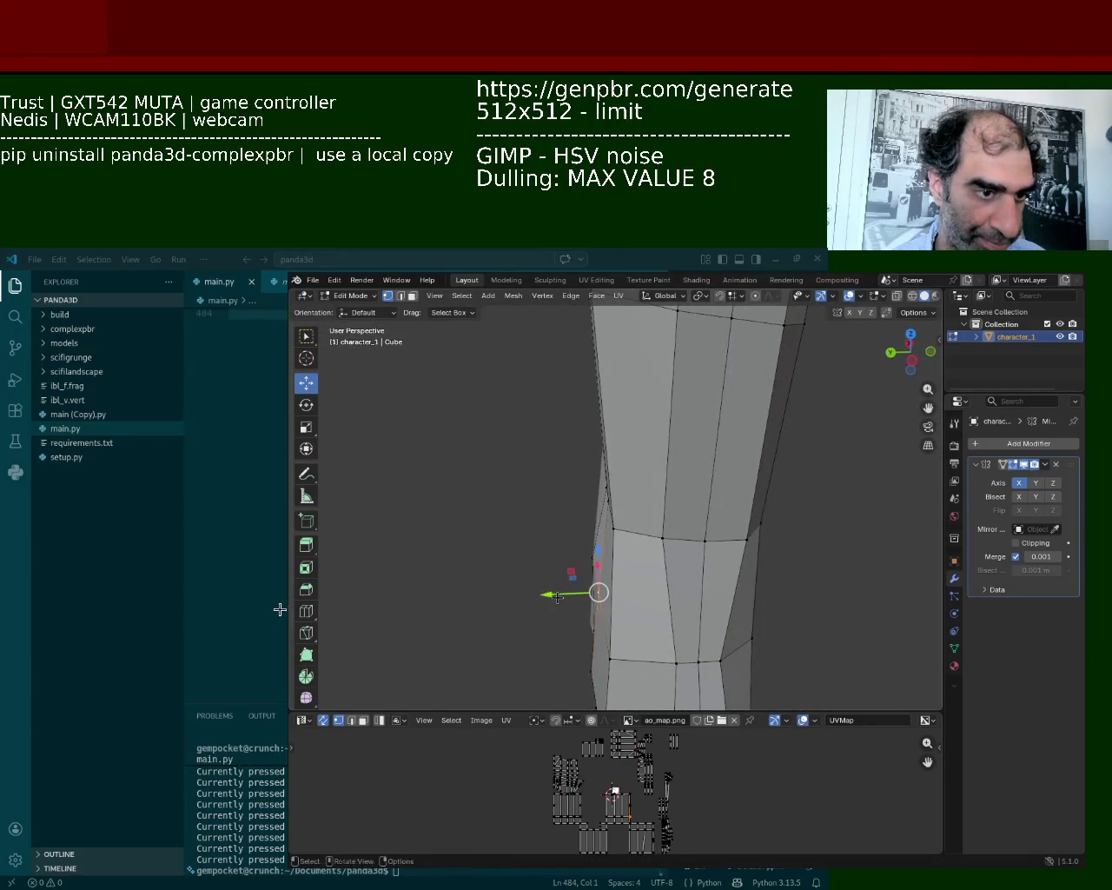
{"action": "key", "text": "g"}
{"action": "key", "text": "y"}
{"action": "left_click", "coordinate": [548, 599]}
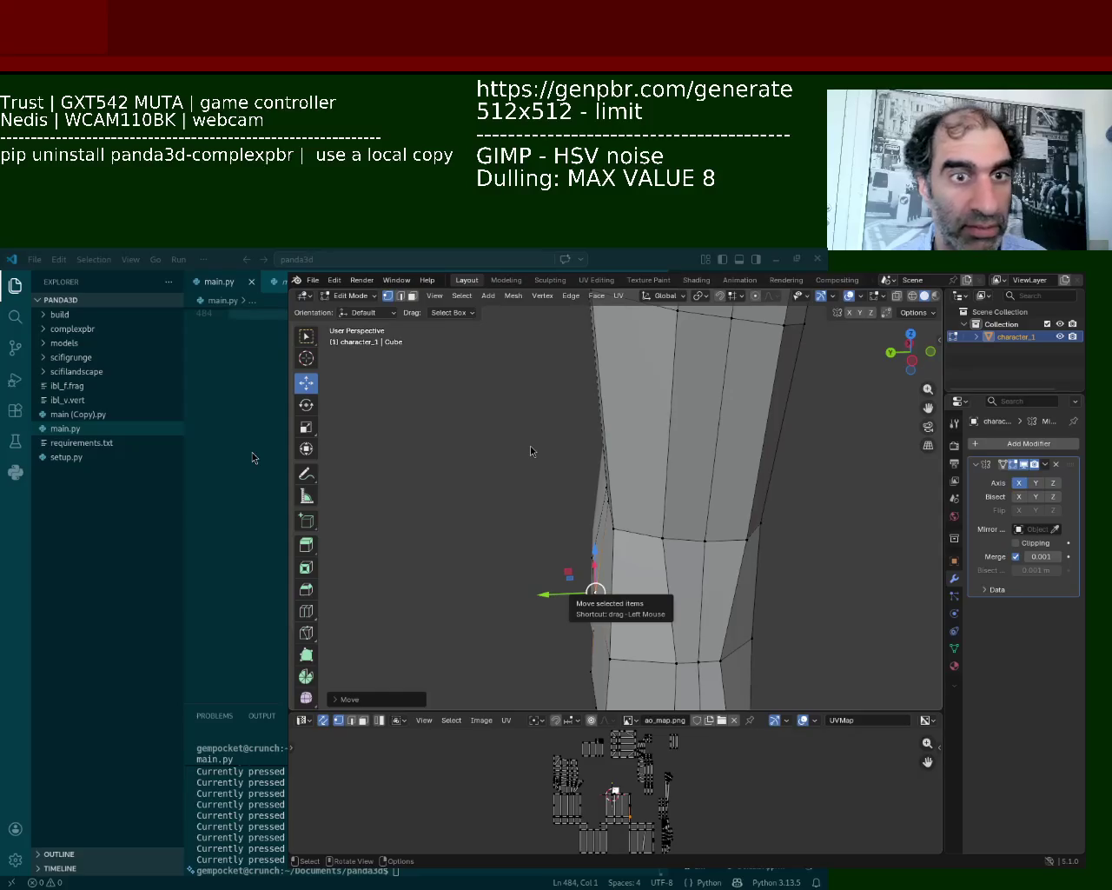
Reposition a single vertex on the leg's edge
{"action": "mouse_move", "coordinate": [595, 600]}
{"action": "middle_mouse_down"}
{"action": "mouse_move", "coordinate": [632, 546]}
{"action": "mouse_move", "coordinate": [640, 479]}
{"action": "middle_mouse_up"}
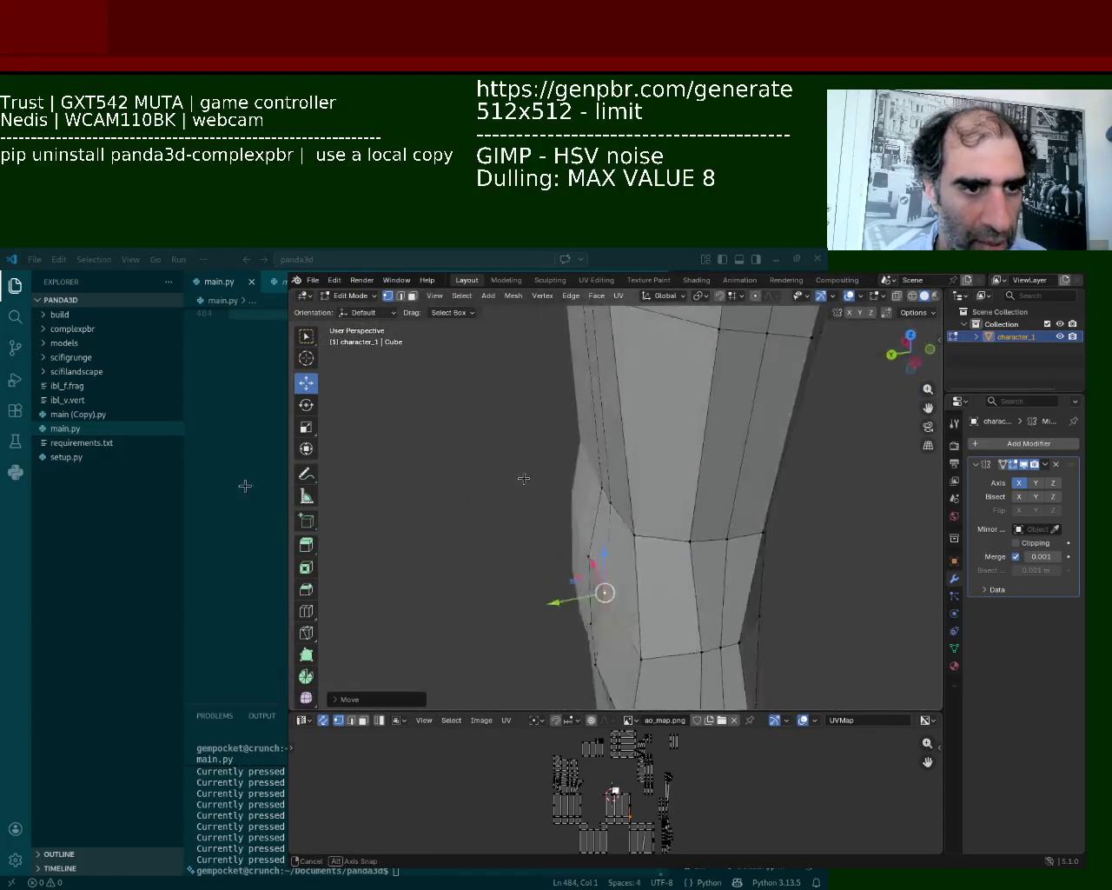
{"action": "middle_click_drag", "start_coordinate": [640, 479], "coordinate": [600, 513]}
{"action": "left_click", "coordinate": [623, 516]}
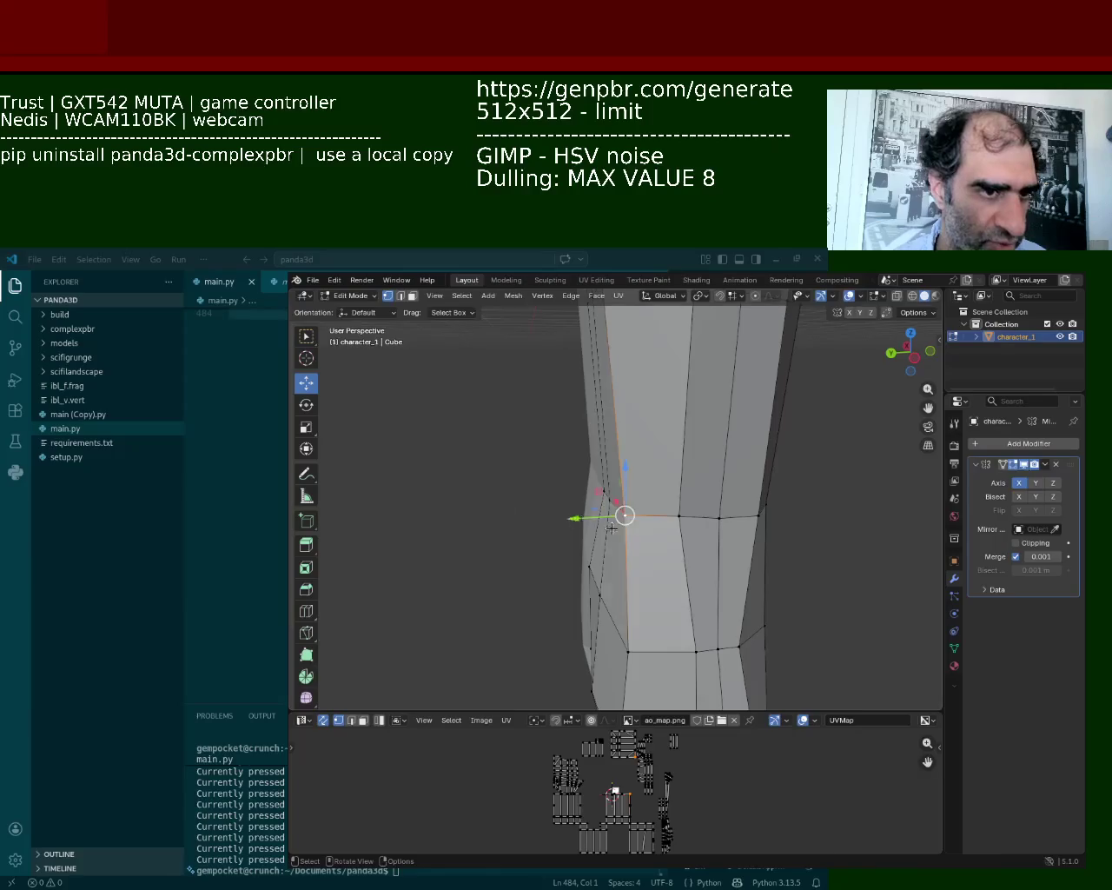
{"action": "key", "text": "g"}
{"action": "left_click", "coordinate": [631, 528]}
{"action": "middle_click_drag", "start_coordinate": [631, 528], "coordinate": [564, 448]}
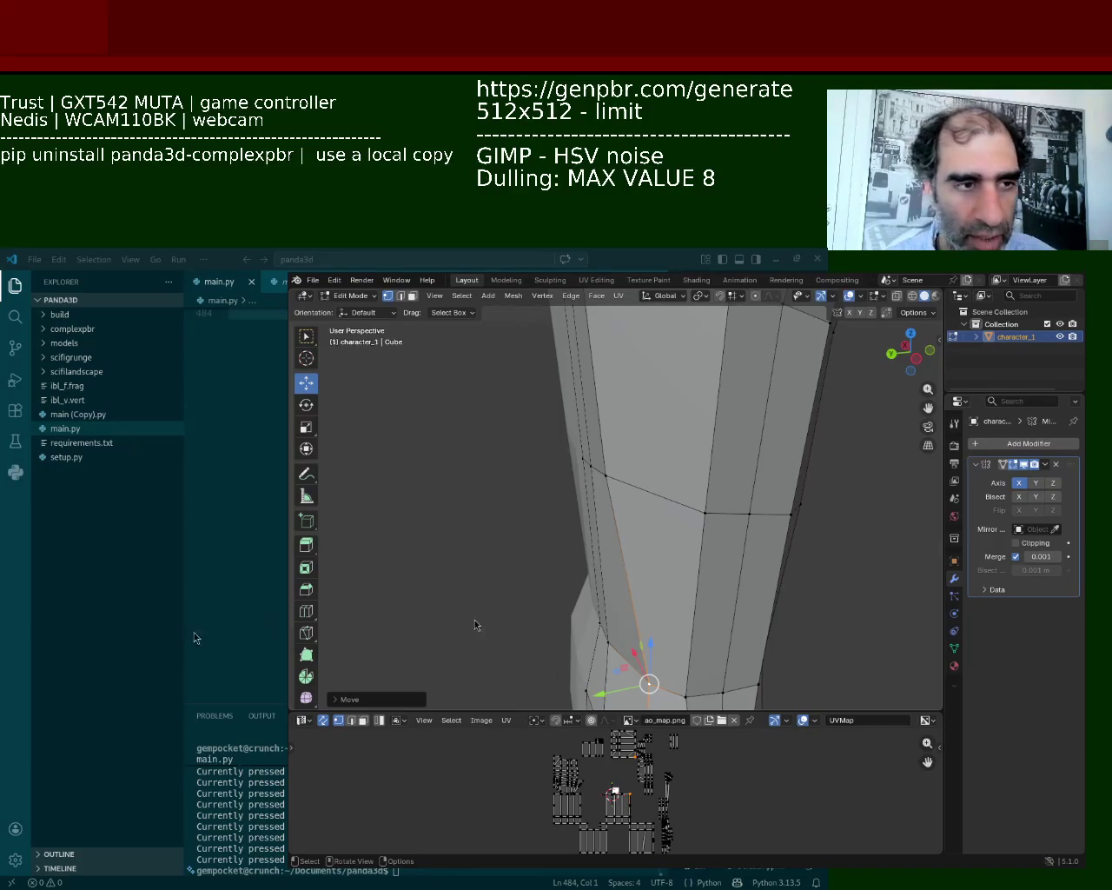
Select a vertex on the leg's outer edge
{"action": "left_click", "coordinate": [606, 474]}
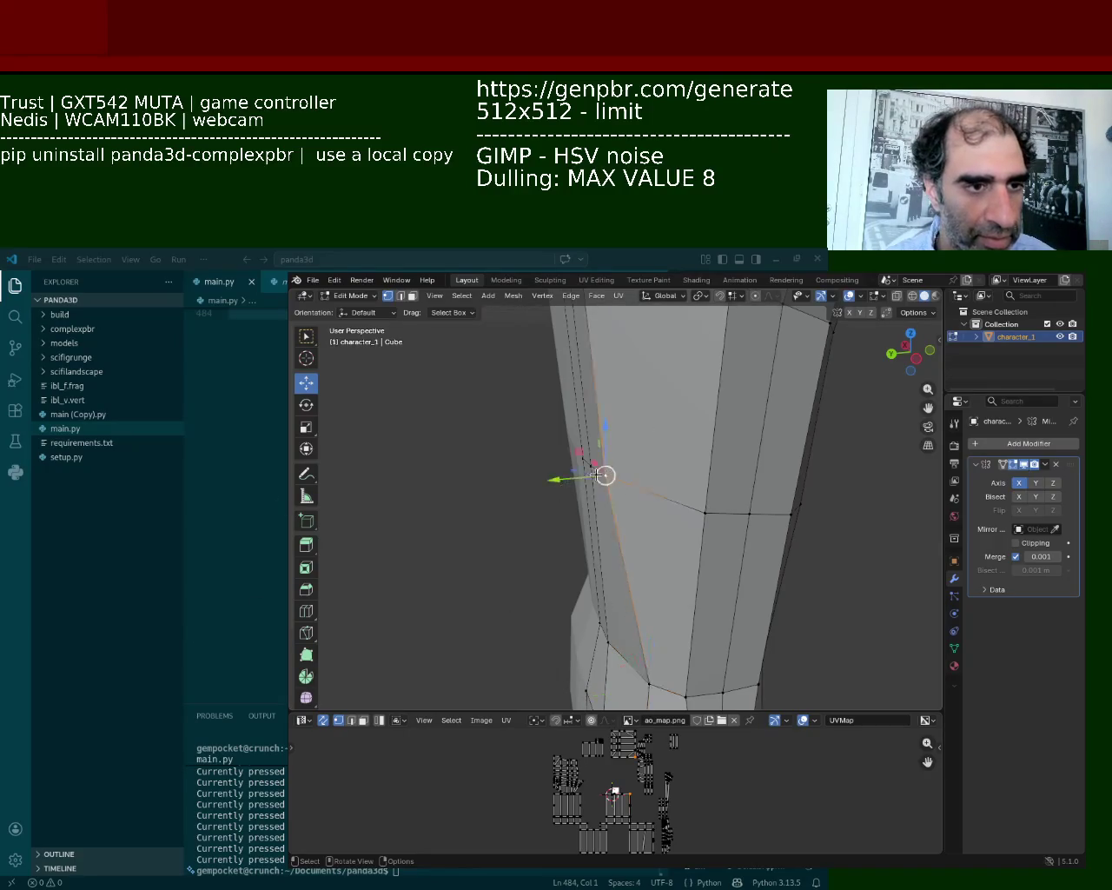
{"action": "middle_click_drag", "start_coordinate": [589, 475], "coordinate": [723, 406]}
{"action": "left_click", "coordinate": [723, 406]}
{"action": "left_click", "coordinate": [697, 472]}
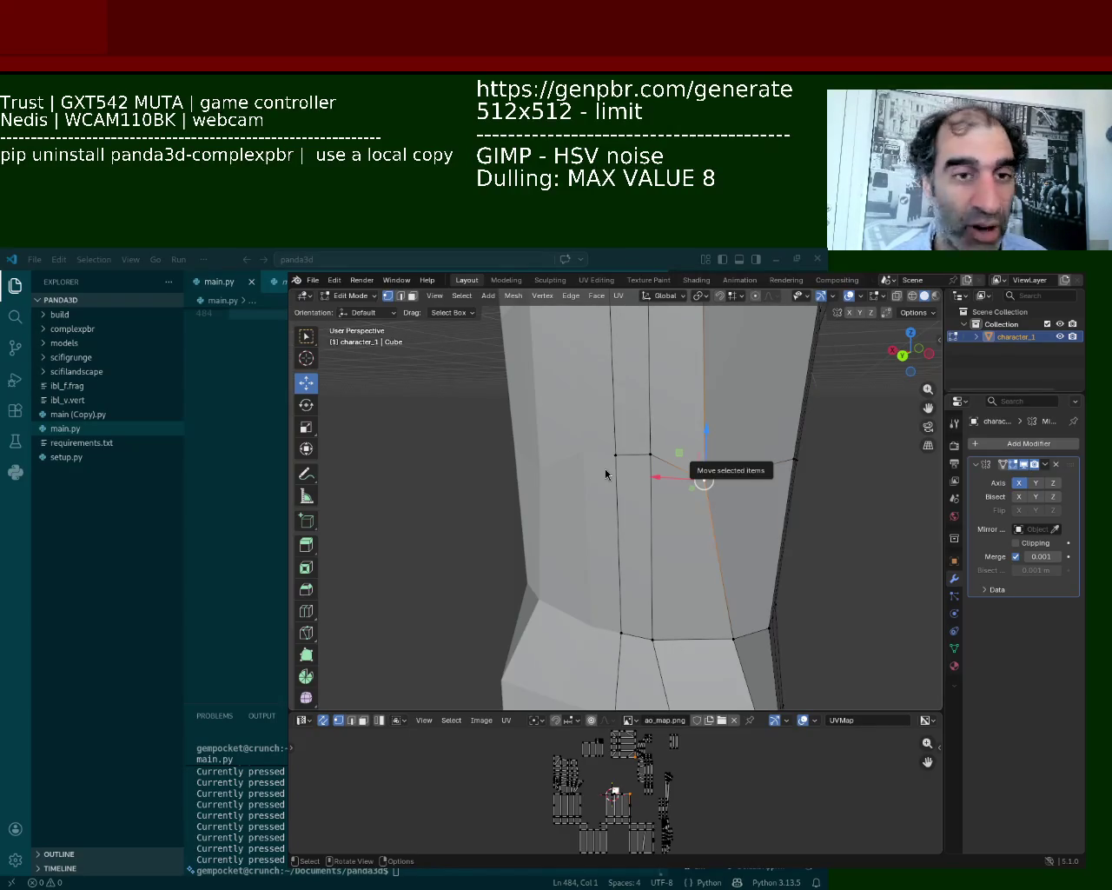
Drag the leg's outer-edge vertex inward with the gizmo, then view the chest
{"action": "left_click", "coordinate": [650, 453]}
{"action": "left_click_drag", "start_coordinate": [650, 417], "coordinate": [642, 444]}
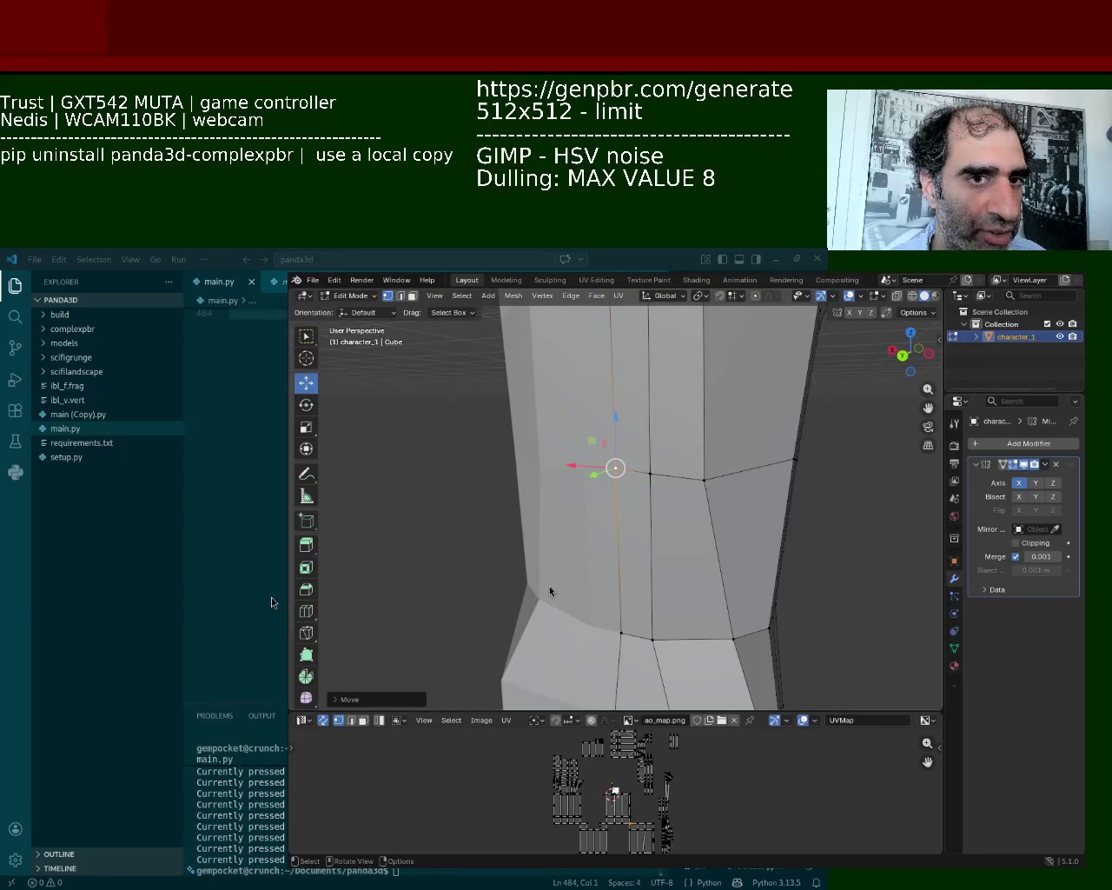
{"action": "mouse_move", "coordinate": [467, 600]}
{"action": "middle_mouse_down"}
{"action": "mouse_move", "coordinate": [699, 371]}
{"action": "mouse_move", "coordinate": [678, 466]}
{"action": "middle_mouse_up"}
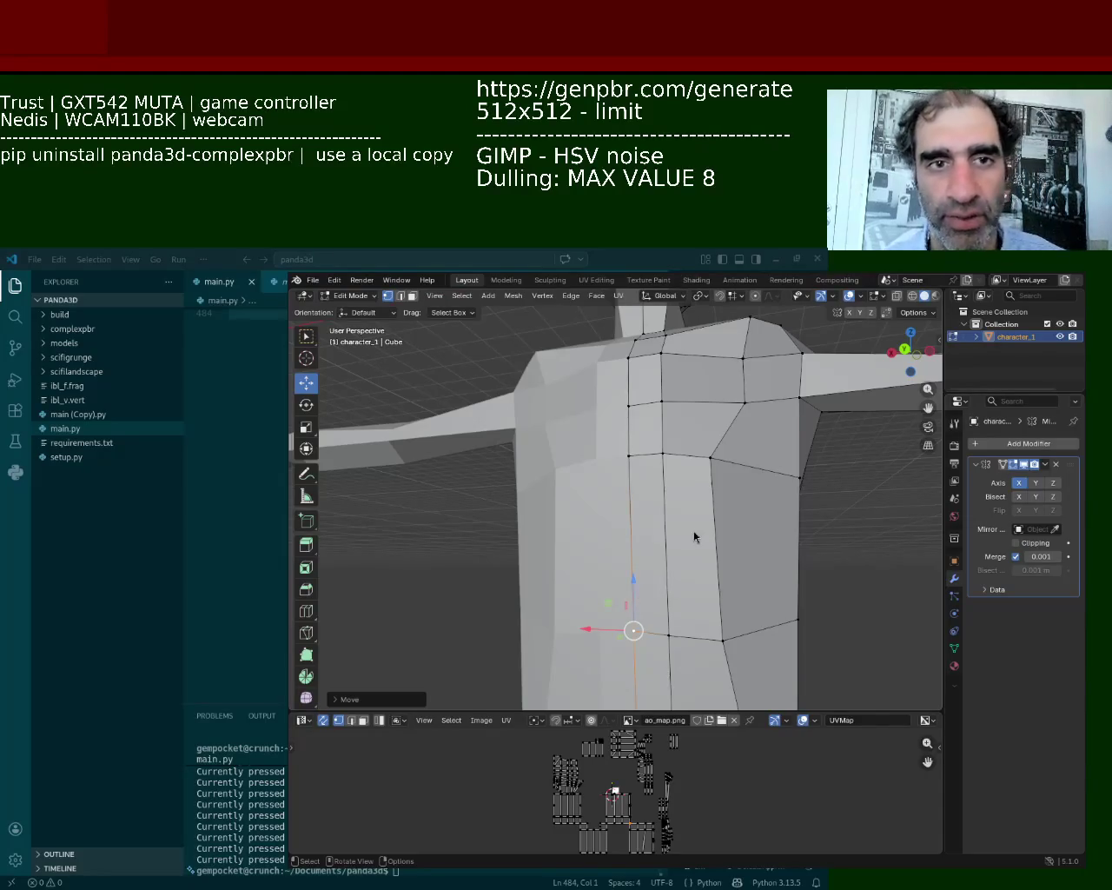
Drag the chest vertex below the armpit sideways after cancelling an earlier grab
{"action": "key", "text": "g"}
{"action": "middle_click_drag", "start_coordinate": [648, 495], "coordinate": [643, 400]}
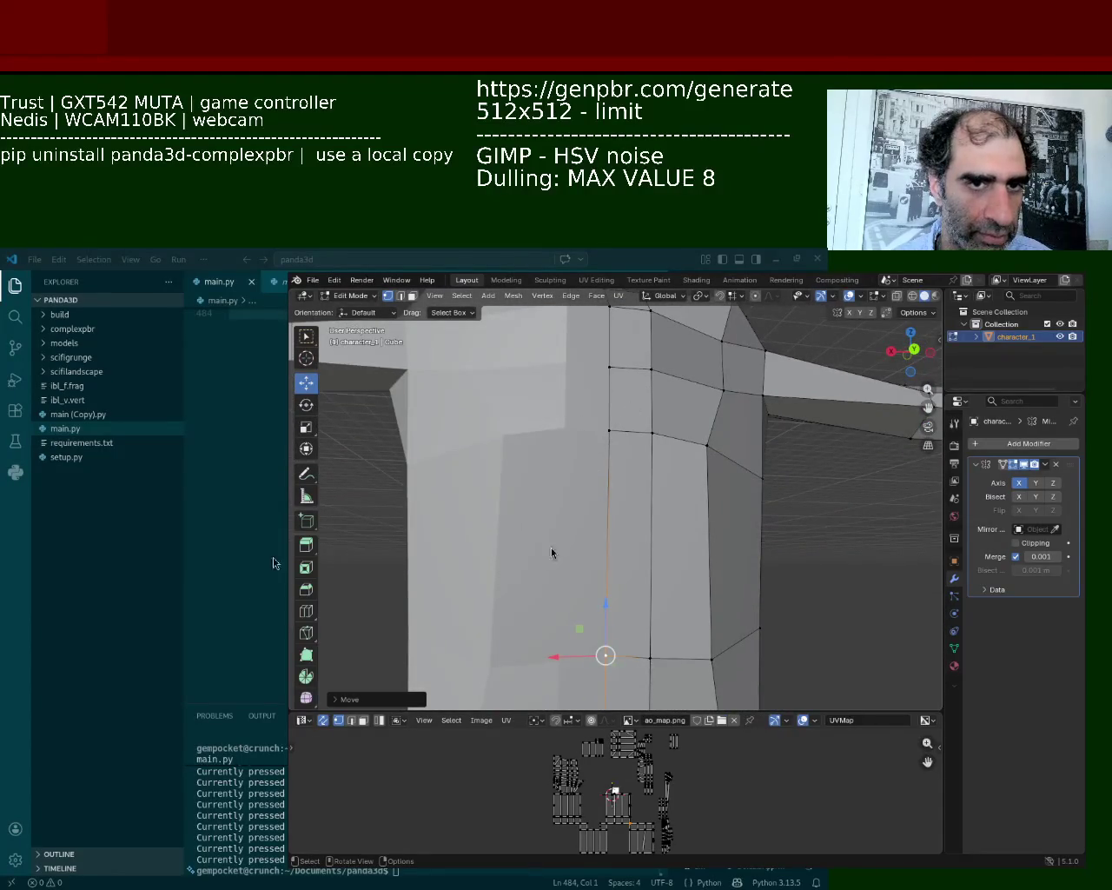
{"action": "key", "text": "Escape"}
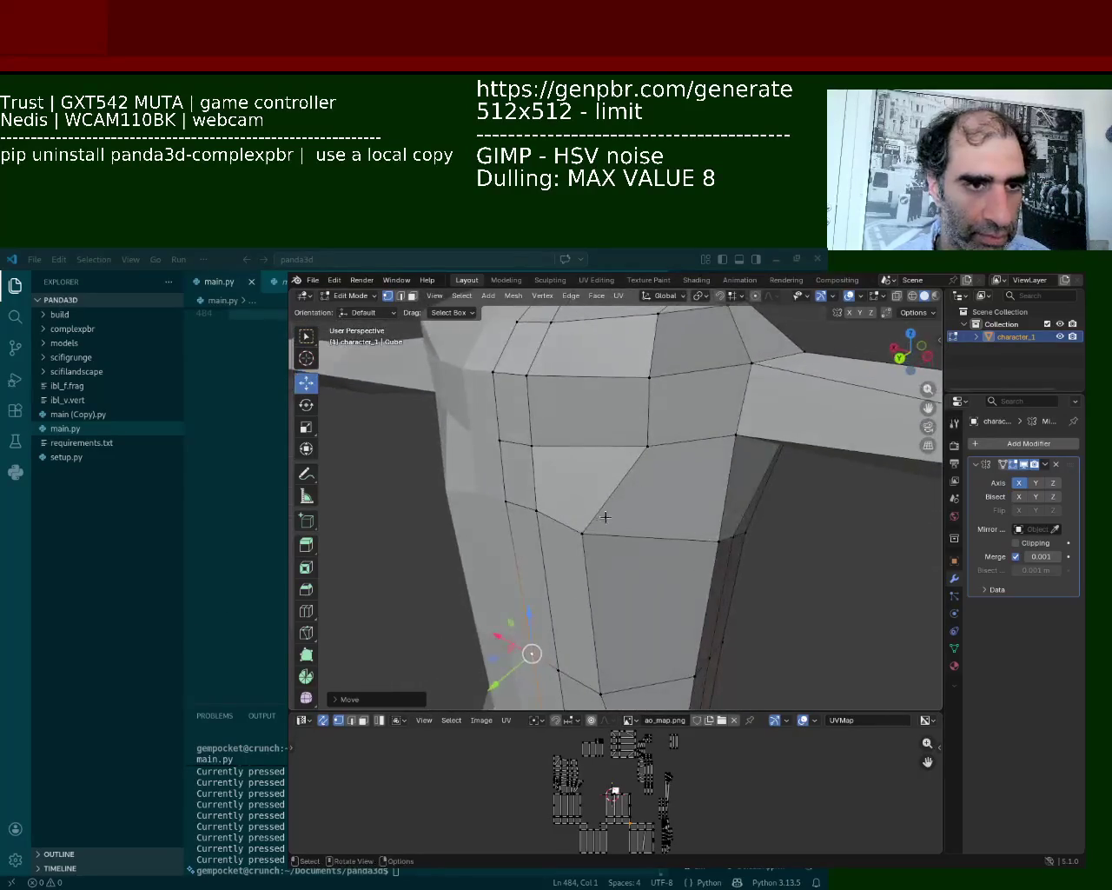
{"action": "left_click", "coordinate": [609, 530]}
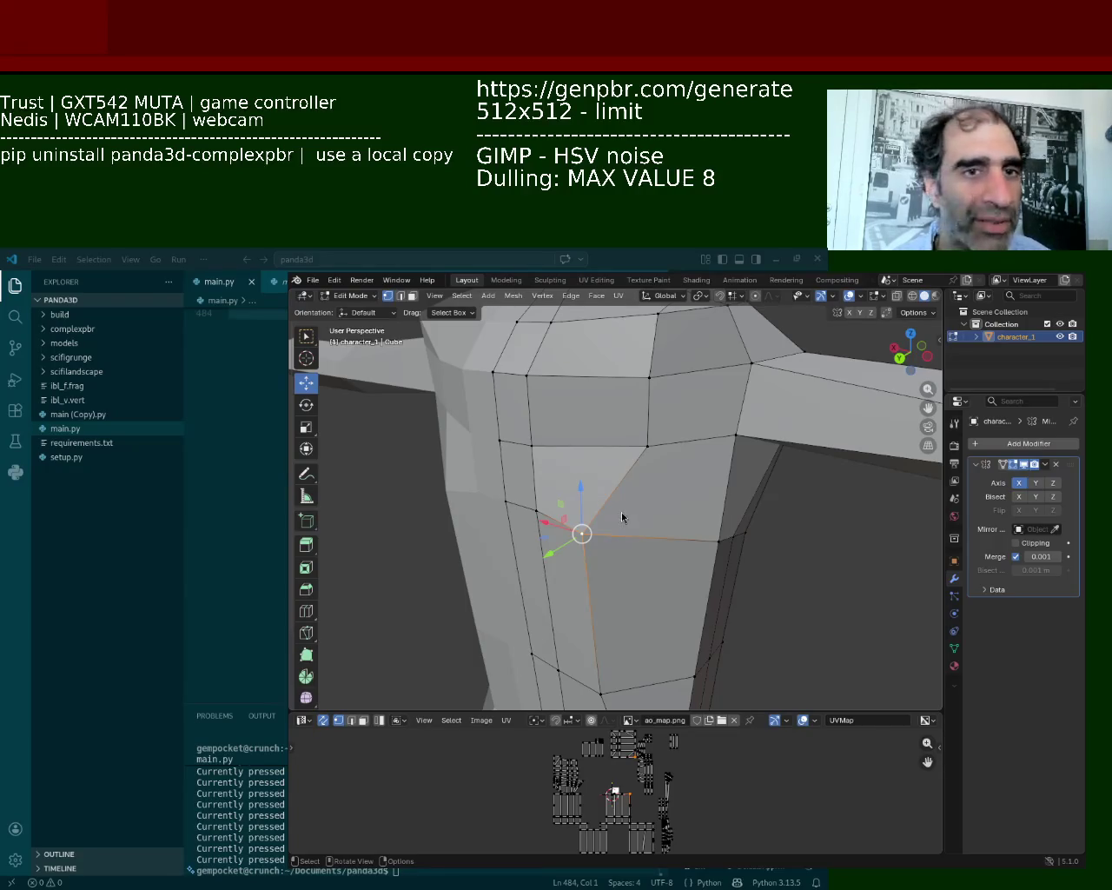
{"action": "middle_click_drag", "start_coordinate": [542, 528], "coordinate": [472, 526]}
Move the selected chest vertices along the Y axis
{"action": "key", "text": "g"}
{"action": "key", "text": "y"}
{"action": "left_click", "coordinate": [218, 528]}
{"action": "mouse_move", "coordinate": [609, 487]}
{"action": "middle_mouse_down"}
{"action": "mouse_move", "coordinate": [669, 449]}
{"action": "mouse_move", "coordinate": [652, 578]}
{"action": "middle_mouse_up"}
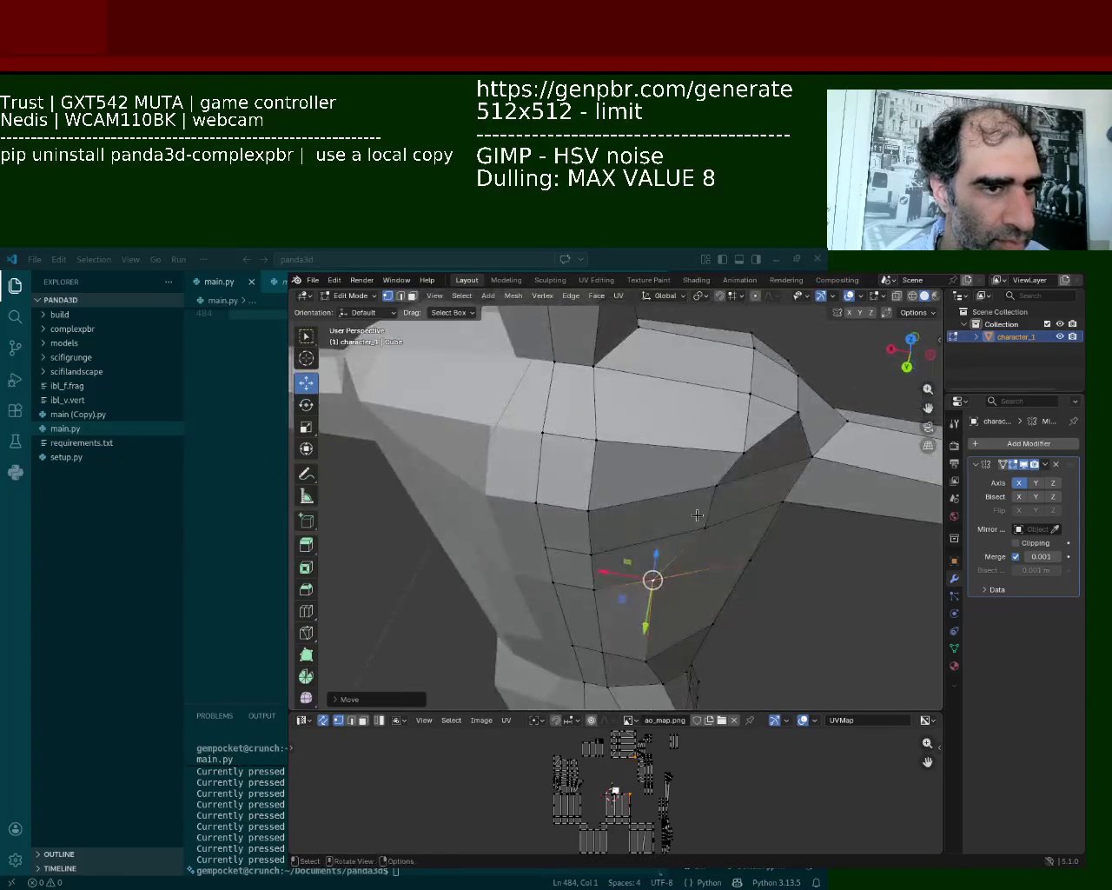
{"action": "key", "text": "g"}
{"action": "key", "text": "y"}
{"action": "left_click", "coordinate": [704, 571]}
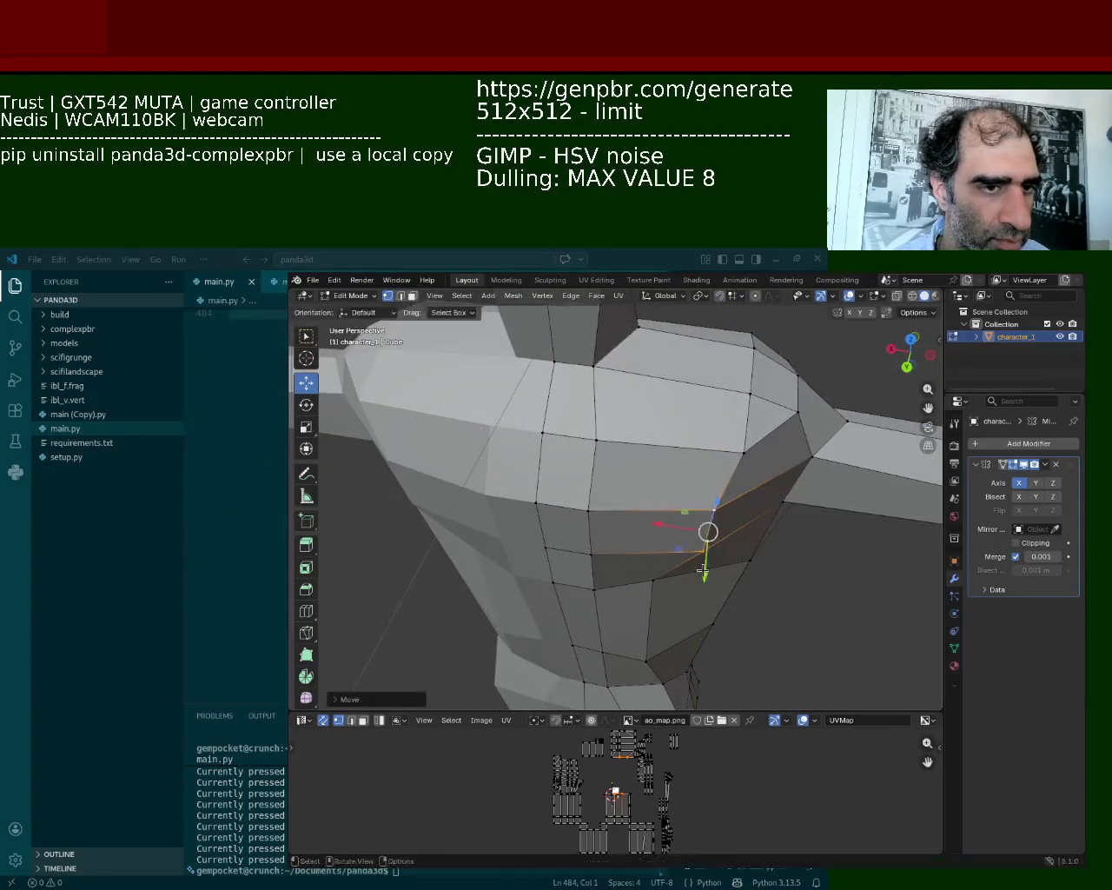
Move the two arm-to-body junction vertices along the X axis
{"action": "mouse_move", "coordinate": [707, 529]}
{"action": "middle_mouse_down"}
{"action": "mouse_move", "coordinate": [651, 361]}
{"action": "mouse_move", "coordinate": [713, 447]}
{"action": "middle_mouse_up"}
{"action": "left_click", "coordinate": [720, 486]}
{"action": "left_click", "coordinate": [710, 537], "text": "shift"}
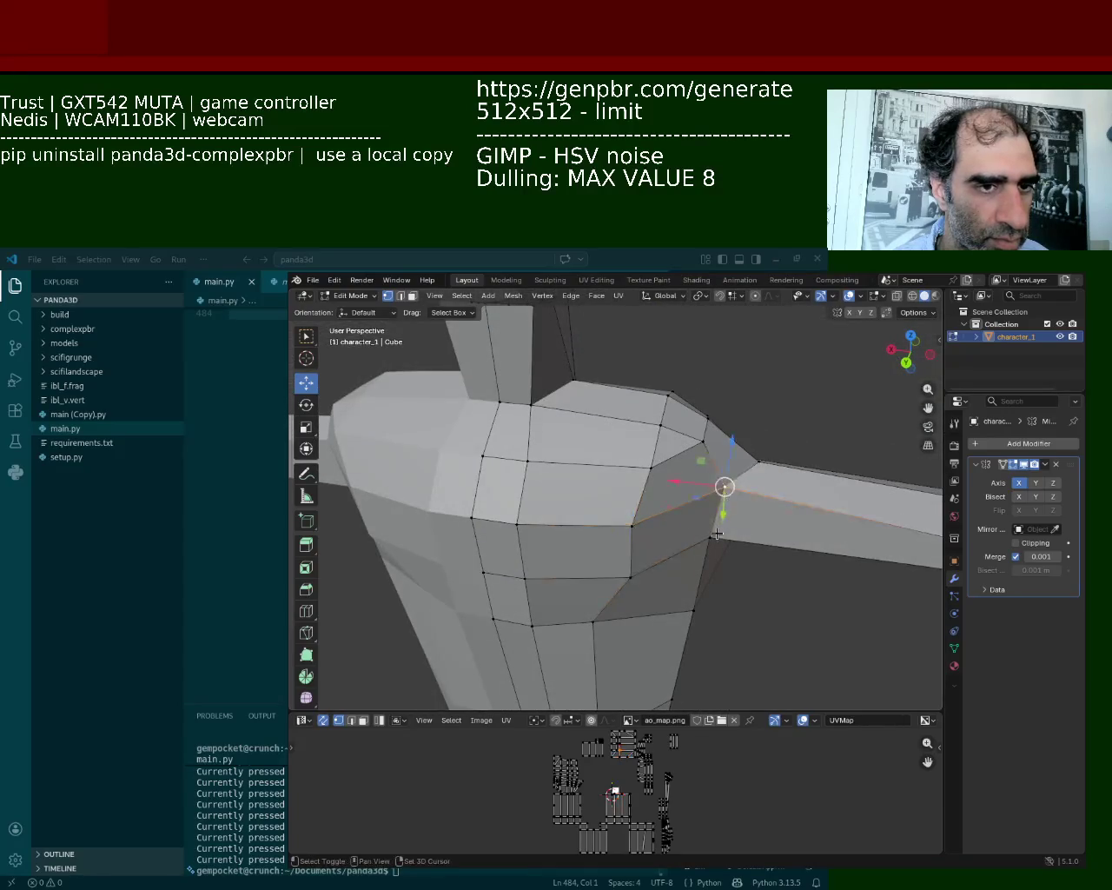
{"action": "key", "text": "g"}
{"action": "key", "text": "x"}
{"action": "left_click", "coordinate": [685, 448]}
Move the four shoulder-top vertices along the X axis
{"action": "left_click", "coordinate": [700, 443]}
{"action": "left_click", "coordinate": [652, 468], "text": "shift"}
{"action": "left_click", "coordinate": [668, 394], "text": "shift"}
{"action": "left_click", "coordinate": [704, 415], "text": "shift"}
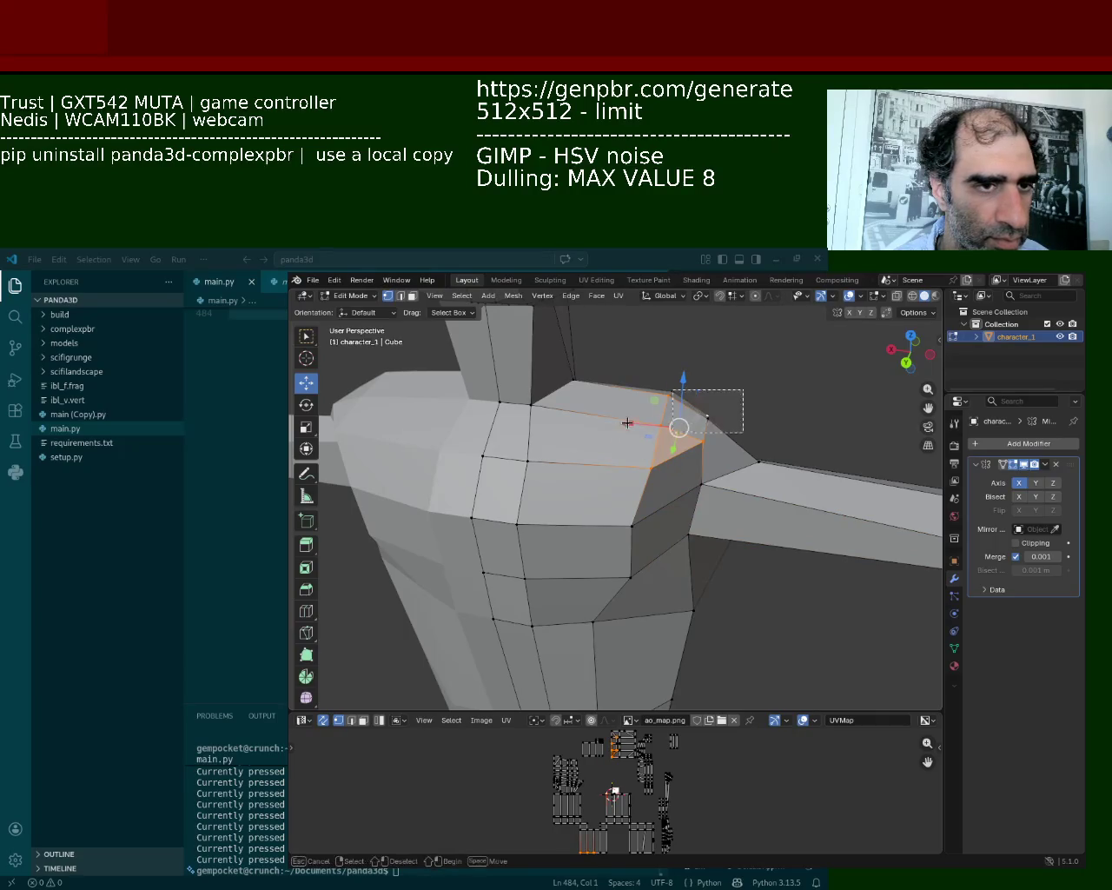
{"action": "key", "text": "g"}
{"action": "key", "text": "x"}
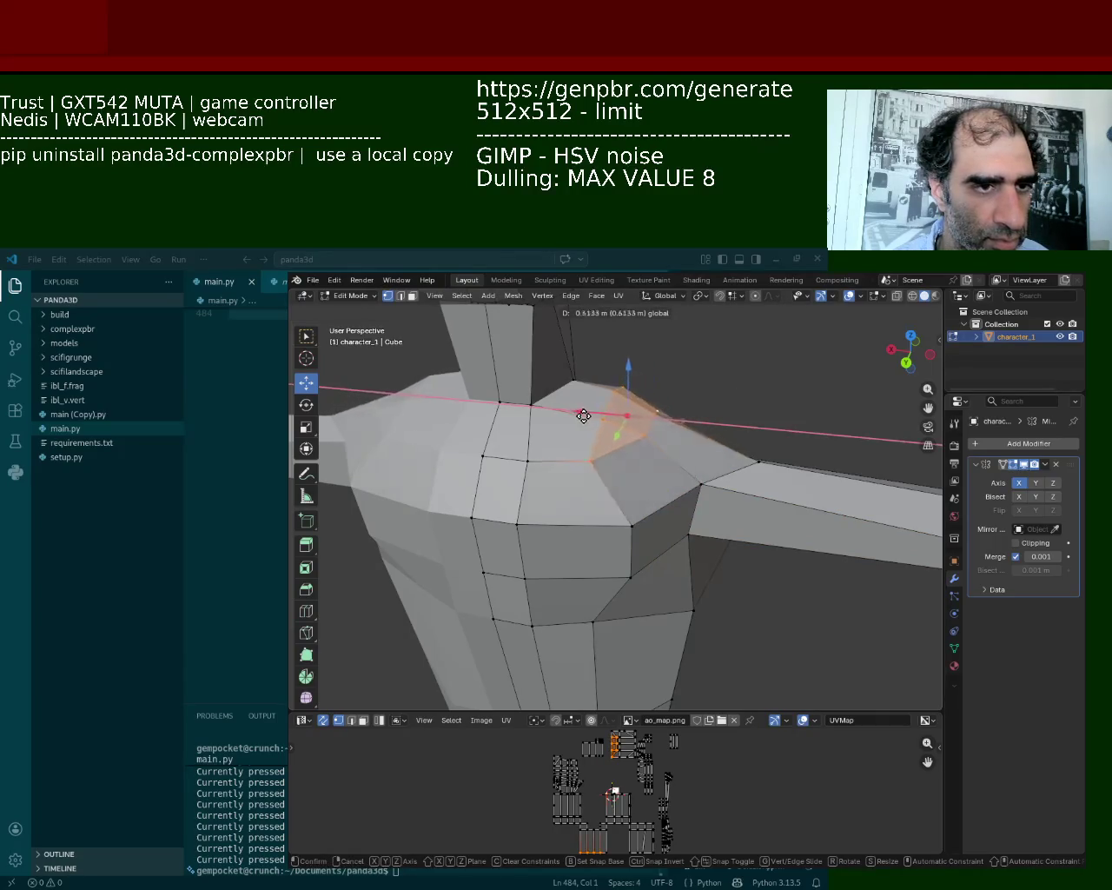
{"action": "left_click", "coordinate": [583, 413]}
Shift the arm's top-edge vertices along the X axis
{"action": "left_click", "coordinate": [759, 460]}
{"action": "key", "text": "g"}
{"action": "key", "text": "x"}
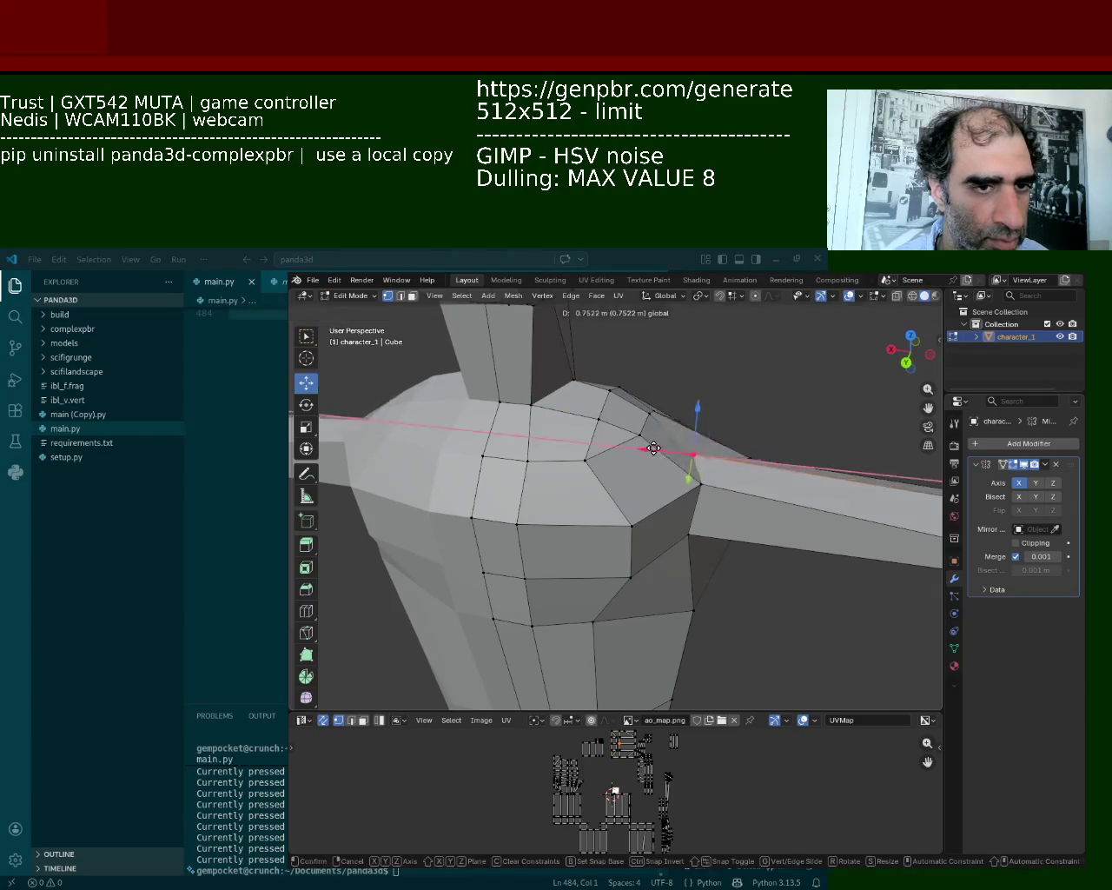
{"action": "left_click", "coordinate": [695, 453]}
{"action": "middle_click_drag", "start_coordinate": [695, 453], "coordinate": [530, 444]}
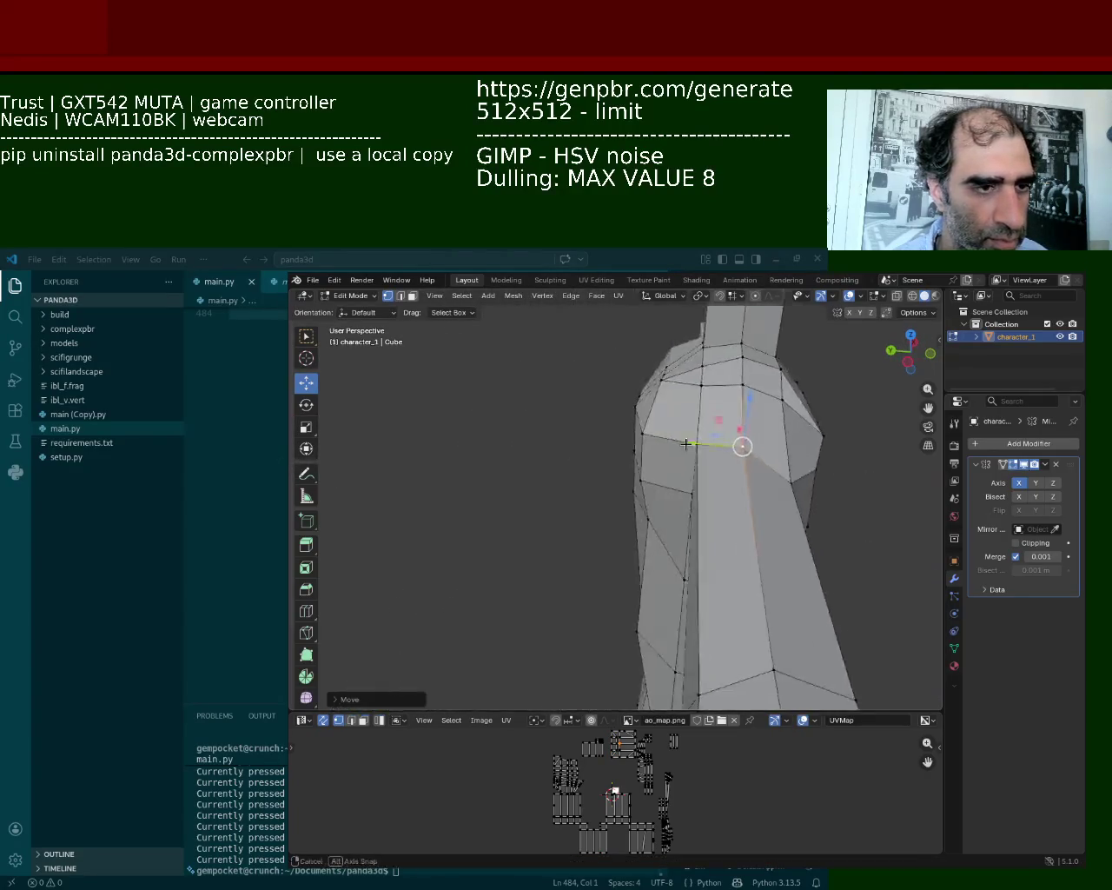
{"action": "left_click", "coordinate": [530, 448], "text": "shift"}
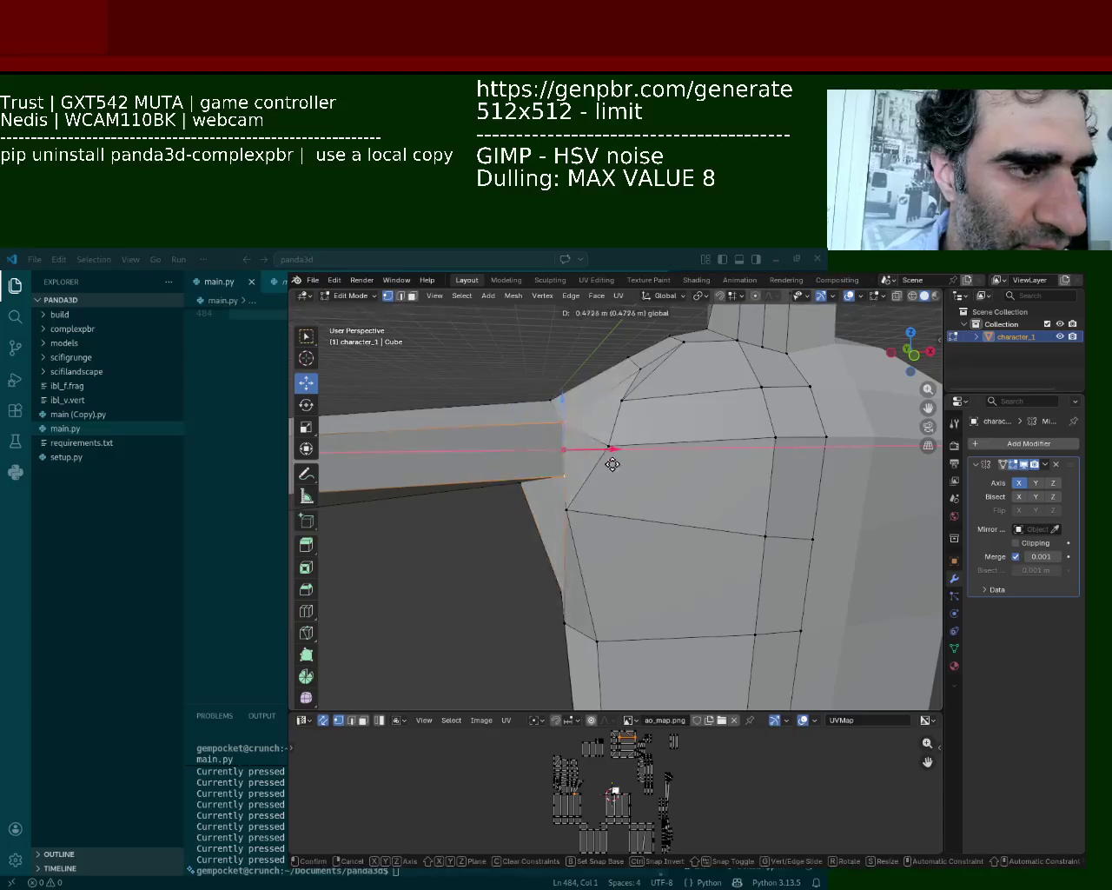
{"action": "left_click_drag", "start_coordinate": [563, 450], "coordinate": [600, 452]}
Push the arm-torso corner vertex right along X, then nudge it up and left
{"action": "mouse_move", "coordinate": [600, 452]}
{"action": "middle_mouse_down"}
{"action": "mouse_move", "coordinate": [753, 396]}
{"action": "mouse_move", "coordinate": [623, 504]}
{"action": "middle_mouse_up"}
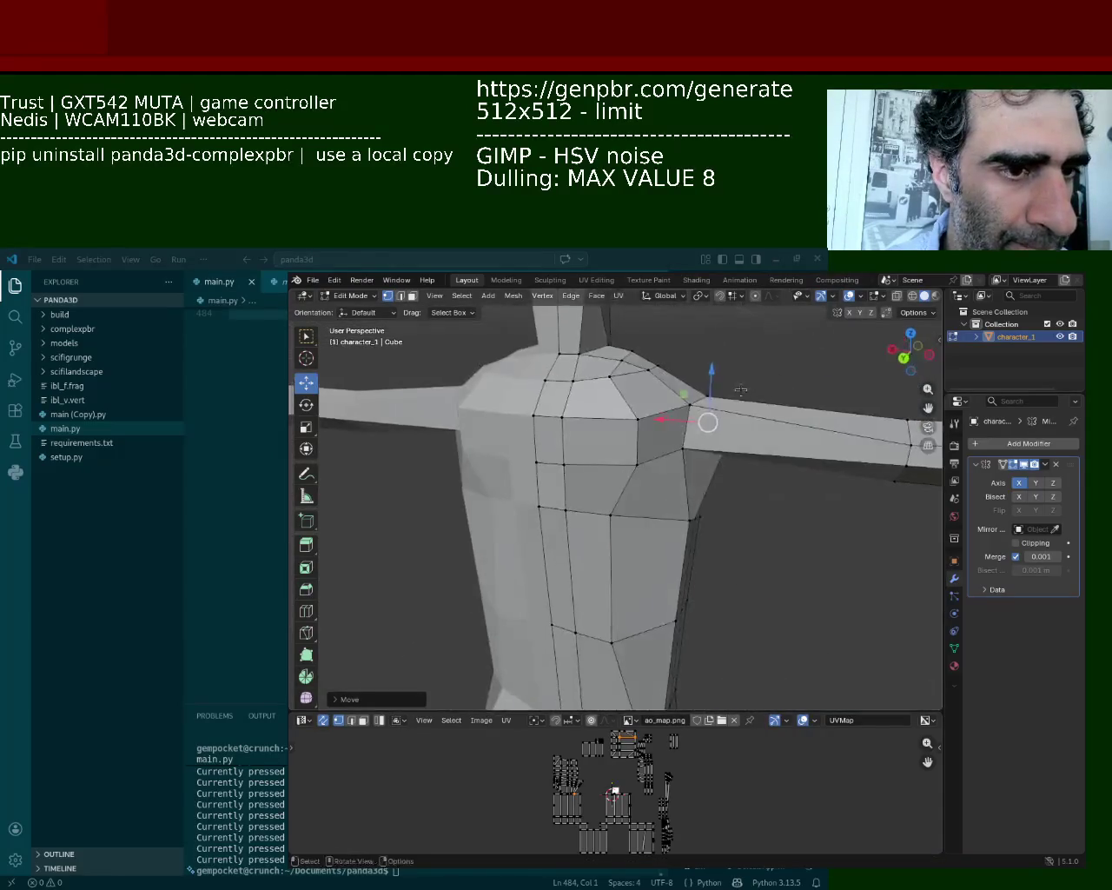
{"action": "scroll", "coordinate": [636, 521], "scroll_direction": "up", "scroll_amount": 5}
{"action": "left_click", "coordinate": [599, 573]}
{"action": "left_click_drag", "start_coordinate": [611, 566], "coordinate": [652, 482]}
{"action": "scroll", "coordinate": [652, 482], "scroll_direction": "down", "scroll_amount": 2}
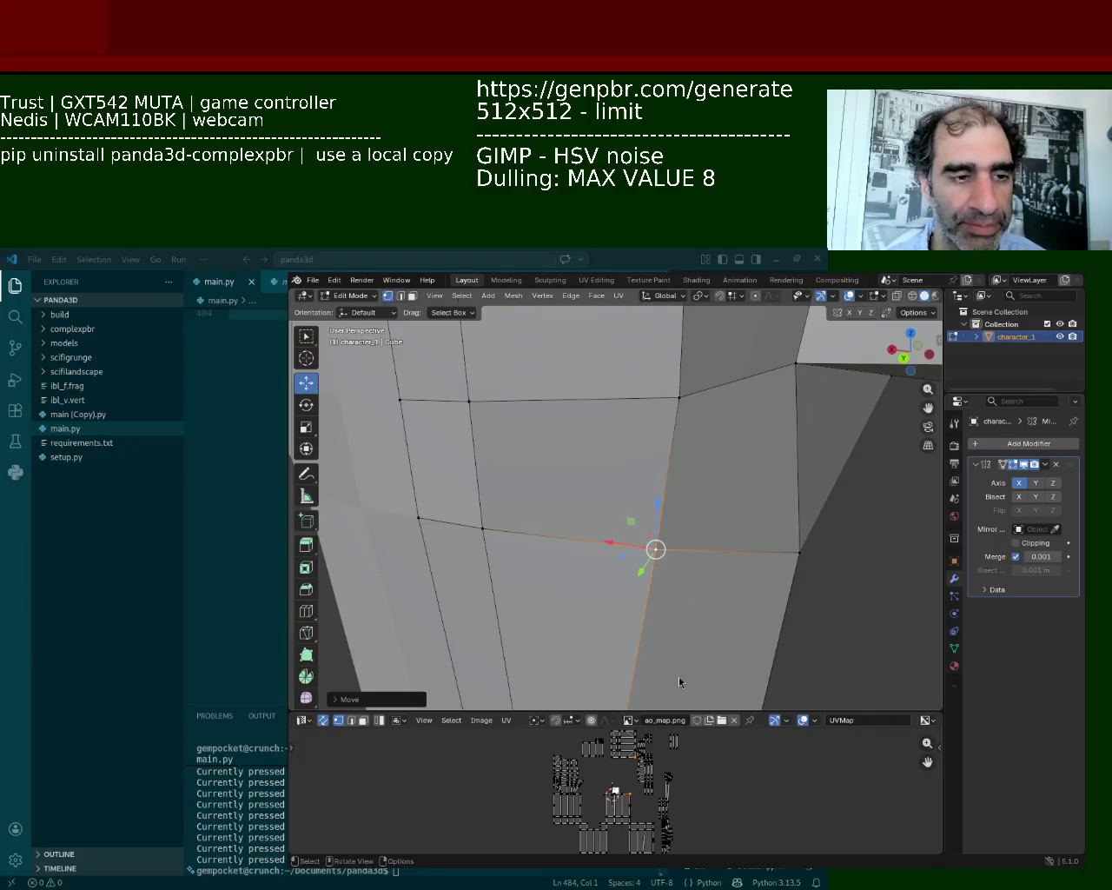
{"action": "mouse_move", "coordinate": [587, 624]}
{"action": "middle_mouse_down", "text": "shift"}
{"action": "mouse_move", "coordinate": [596, 470]}
{"action": "mouse_move", "coordinate": [536, 451]}
{"action": "middle_mouse_up", "text": "shift"}
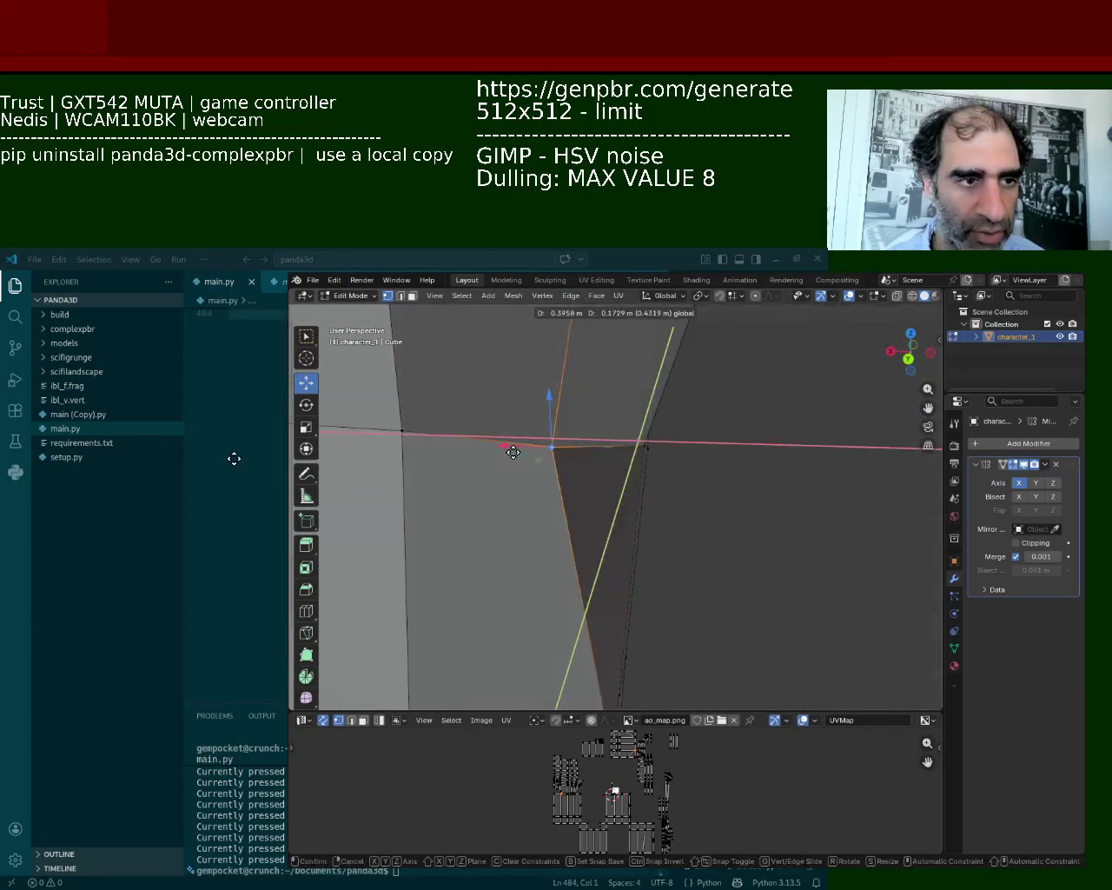
{"action": "left_click_drag", "start_coordinate": [536, 451], "coordinate": [605, 449]}
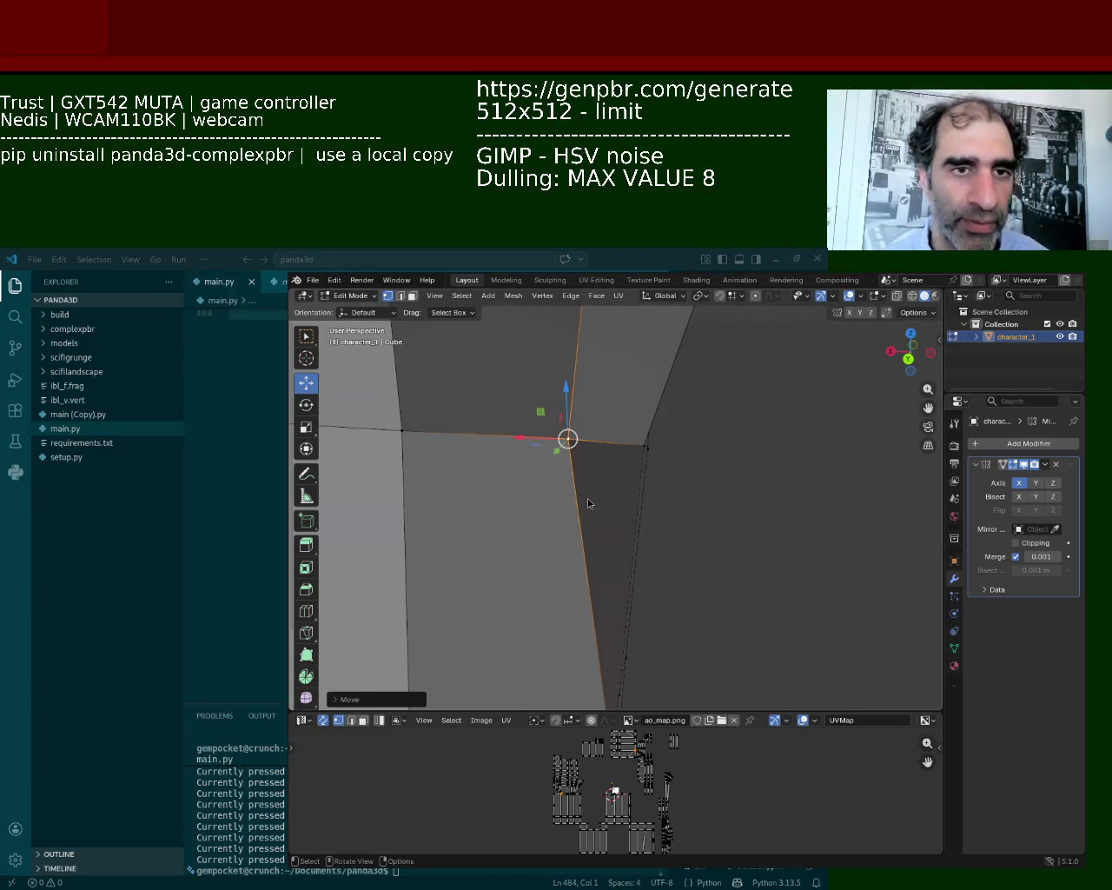
{"action": "mouse_move", "coordinate": [478, 660]}
{"action": "middle_mouse_down"}
{"action": "mouse_move", "coordinate": [533, 473]}
{"action": "mouse_move", "coordinate": [571, 607]}
{"action": "middle_mouse_up"}
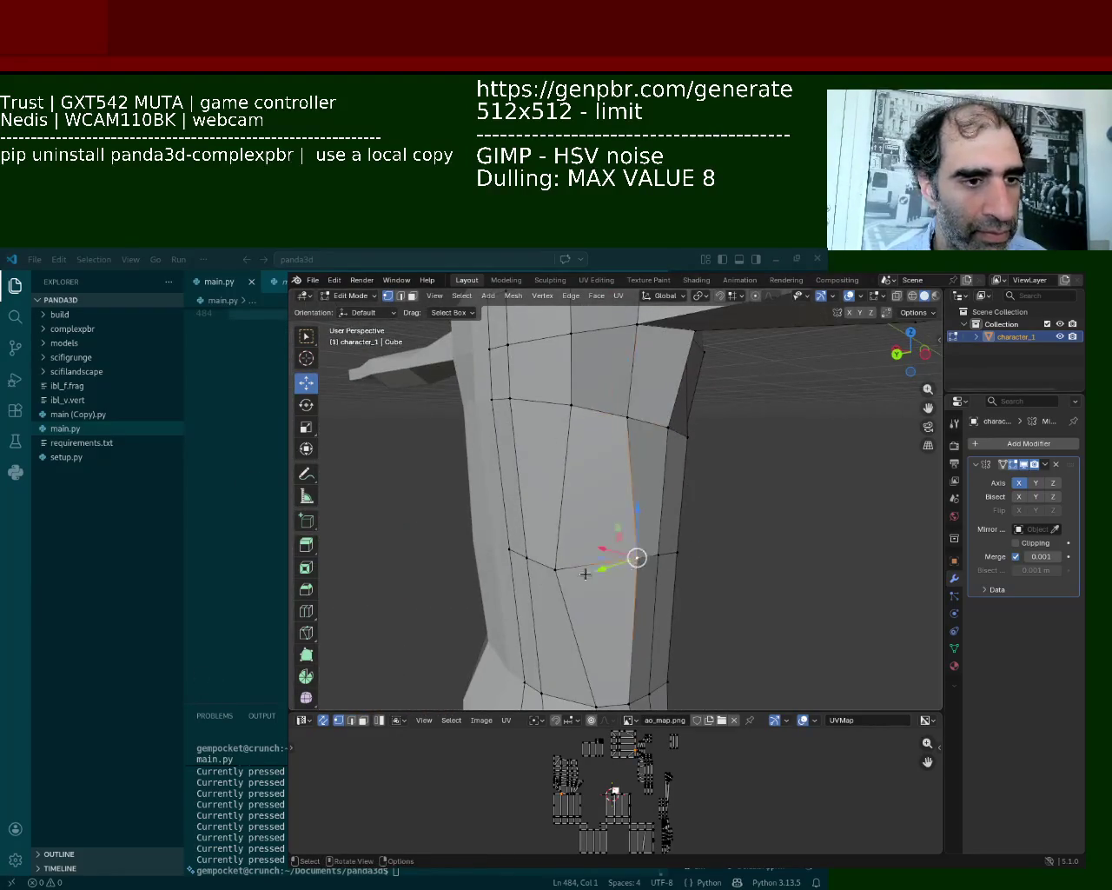
Slide a torso-side vertex along the Y axis
{"action": "left_click", "coordinate": [549, 572]}
{"action": "left_click_drag", "start_coordinate": [532, 598], "coordinate": [595, 498]}
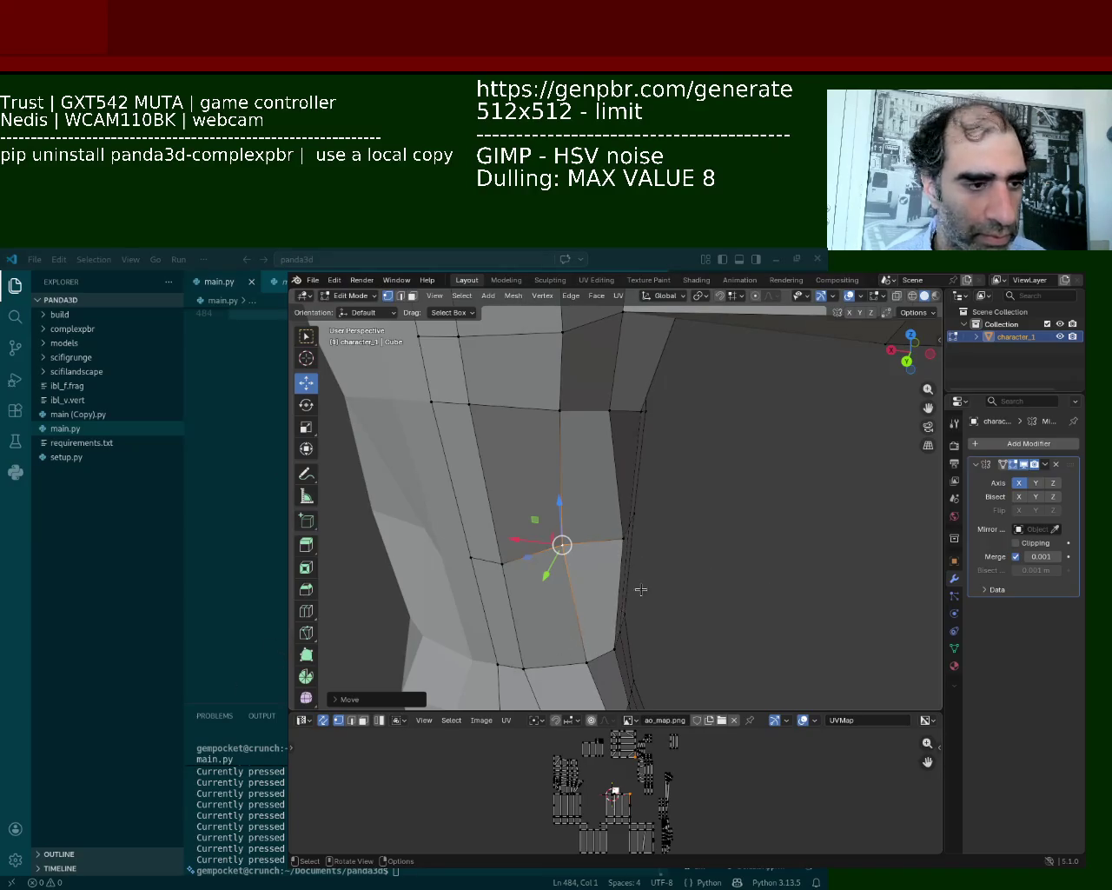
{"action": "left_click_drag", "start_coordinate": [546, 575], "coordinate": [542, 598]}
{"action": "left_click", "coordinate": [542, 598]}
Adjust the torso's right-edge vertex along Y and X to smooth the waist
{"action": "left_click", "coordinate": [617, 553]}
{"action": "key", "text": "g"}
{"action": "key", "text": "y"}
{"action": "left_click", "coordinate": [588, 547]}
{"action": "left_click_drag", "start_coordinate": [588, 546], "coordinate": [570, 545]}
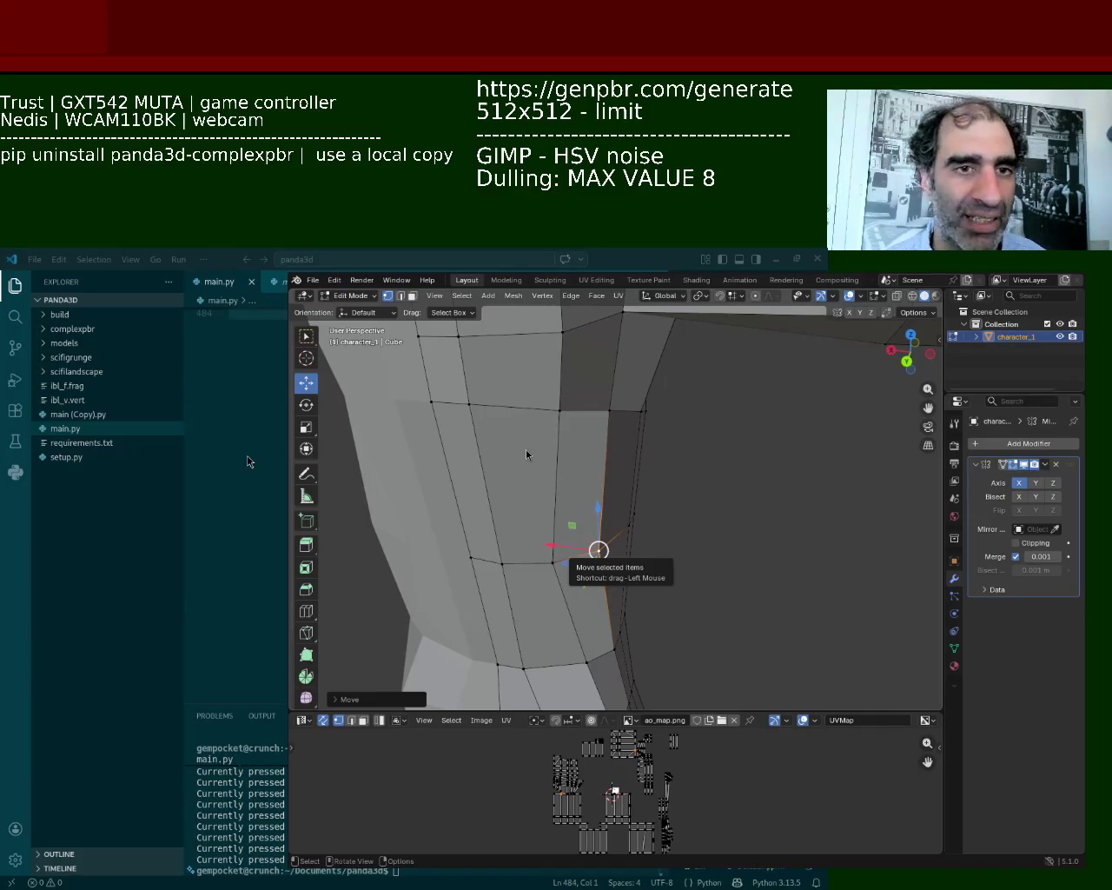
{"action": "mouse_move", "coordinate": [625, 589]}
{"action": "middle_mouse_down"}
{"action": "mouse_move", "coordinate": [600, 499]}
{"action": "mouse_move", "coordinate": [689, 474]}
{"action": "mouse_move", "coordinate": [599, 469]}
{"action": "mouse_move", "coordinate": [652, 572]}
{"action": "mouse_move", "coordinate": [524, 528]}
{"action": "middle_mouse_up"}
{"action": "left_click_drag", "start_coordinate": [540, 506], "coordinate": [578, 504]}
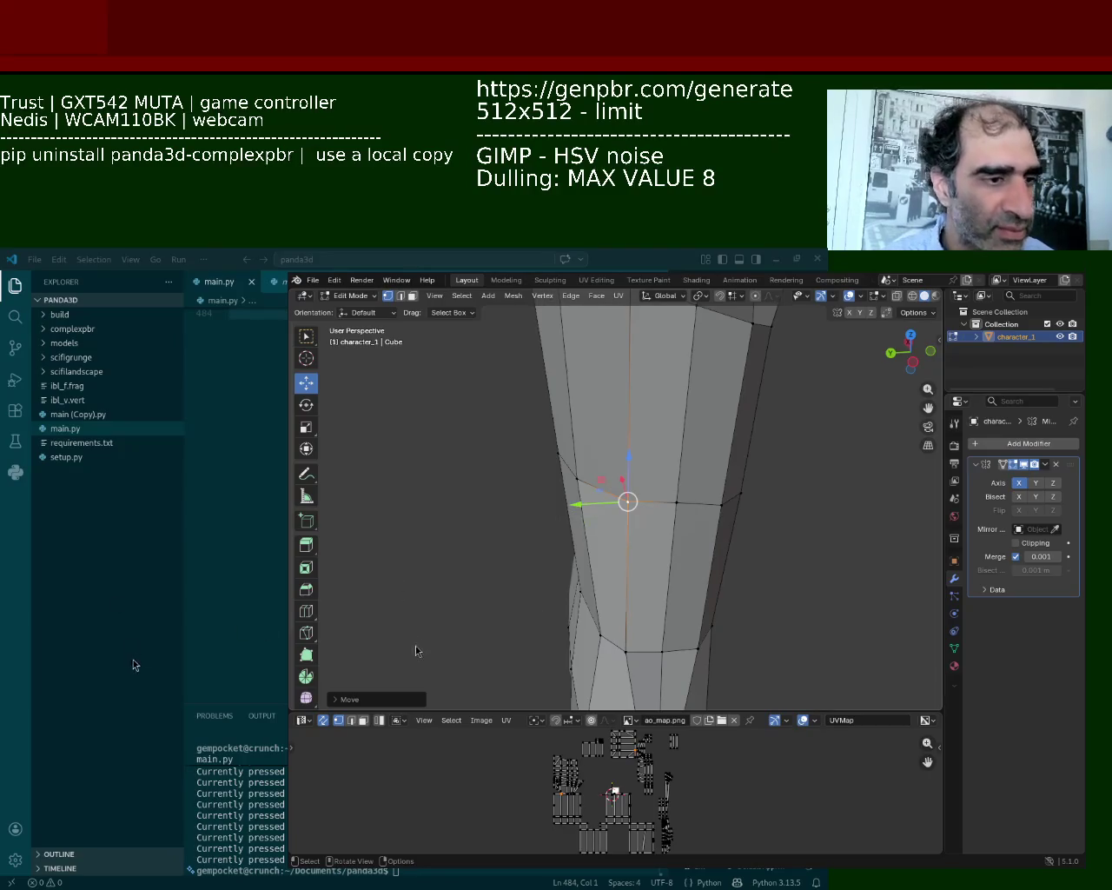
{"action": "mouse_move", "coordinate": [608, 566]}
{"action": "middle_mouse_down"}
{"action": "mouse_move", "coordinate": [688, 520]}
{"action": "mouse_move", "coordinate": [650, 522]}
{"action": "middle_mouse_up"}
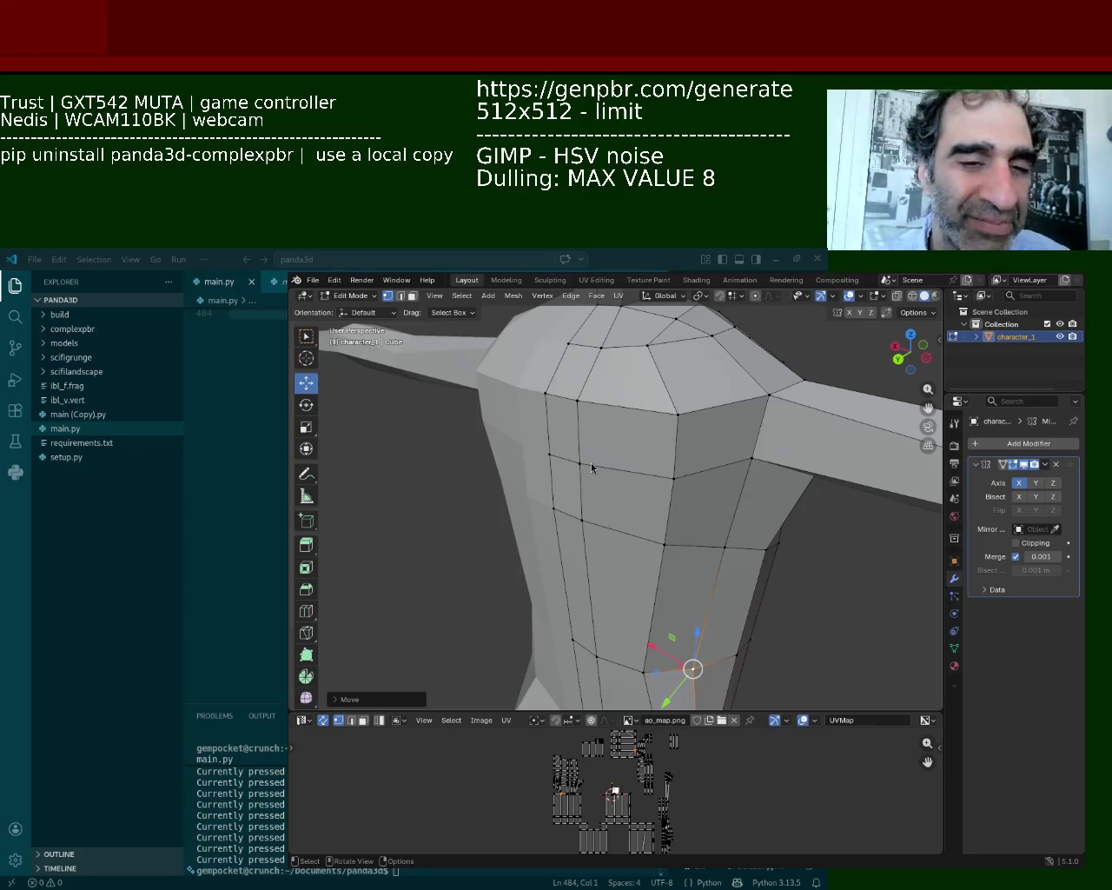
Move the side edge loop with a Shift+Z plane constraint, settling it slightly right
{"action": "middle_click_drag", "start_coordinate": [464, 653], "coordinate": [592, 410]}
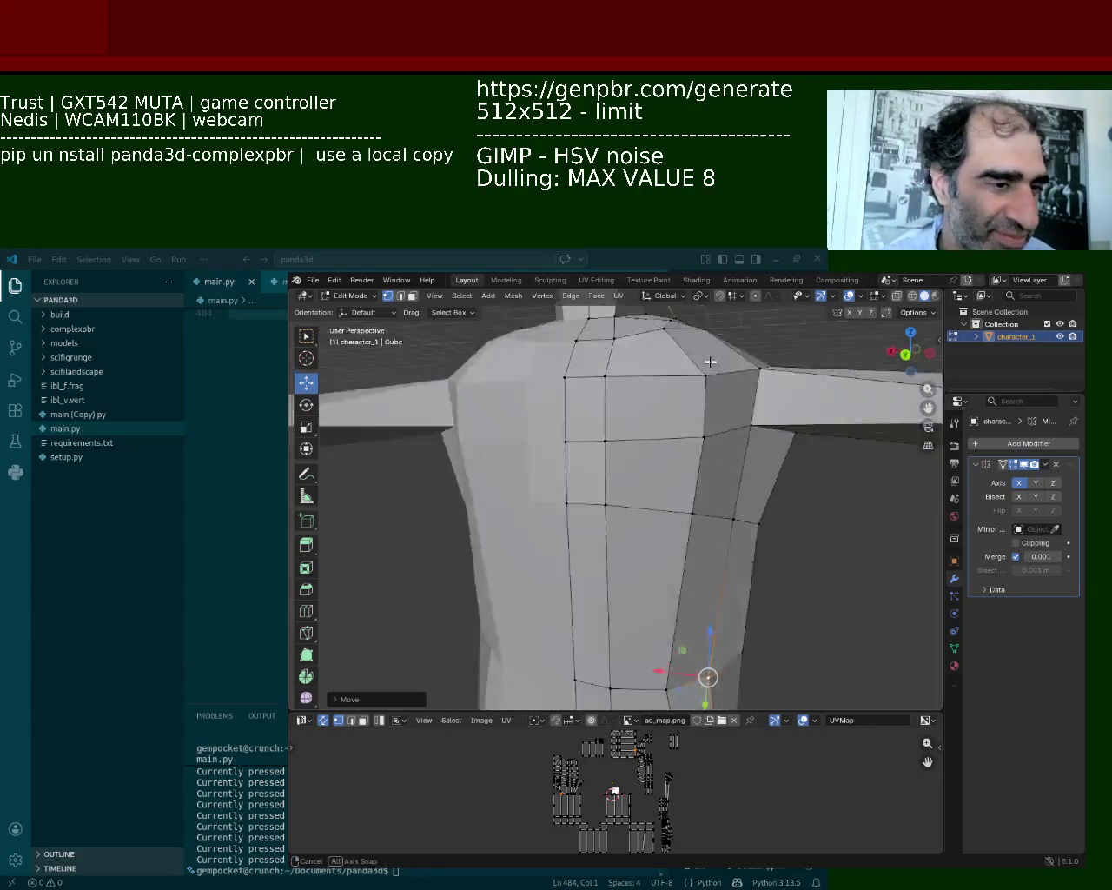
{"action": "left_click", "coordinate": [591, 410], "text": "alt"}
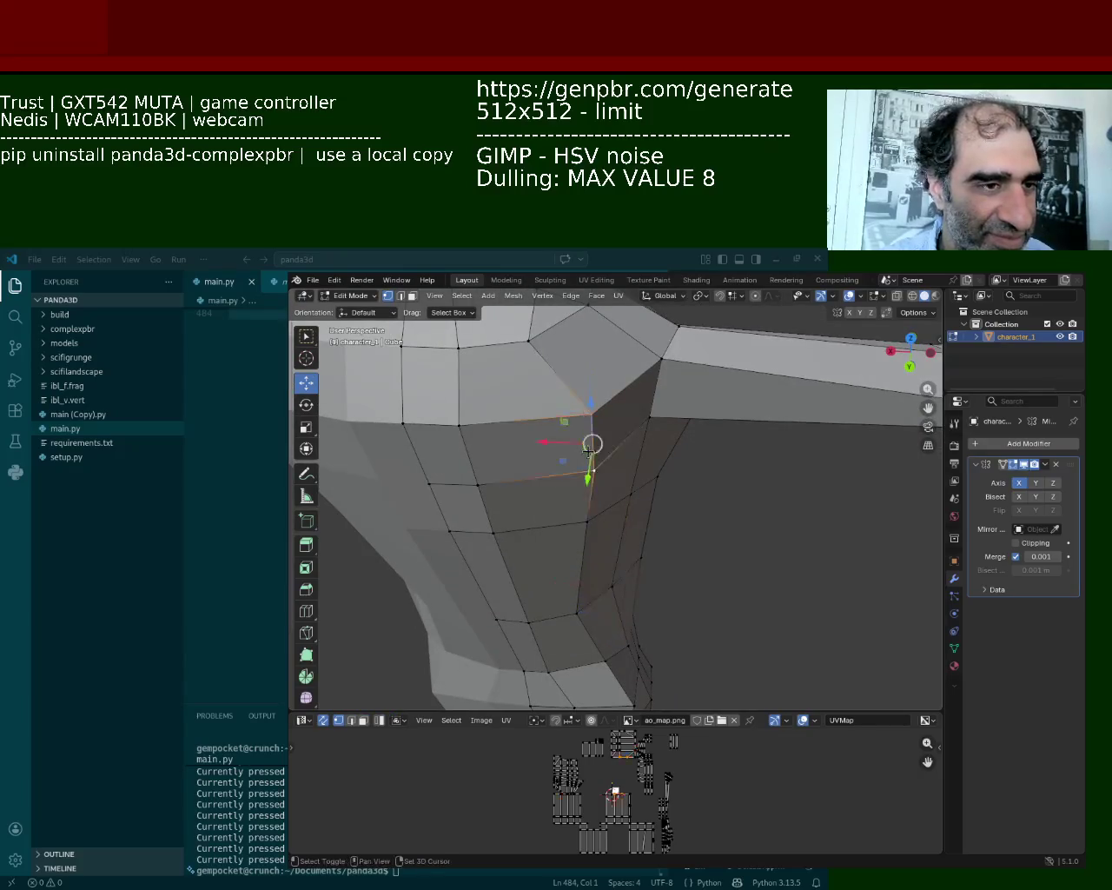
{"action": "key", "text": "g"}
{"action": "key", "text": "shift+z"}
{"action": "left_click", "coordinate": [241, 489]}
{"action": "key", "text": "ctrl+z"}
{"action": "key", "text": "g"}
{"action": "key", "text": "shift+z"}
{"action": "left_click", "coordinate": [263, 479]}
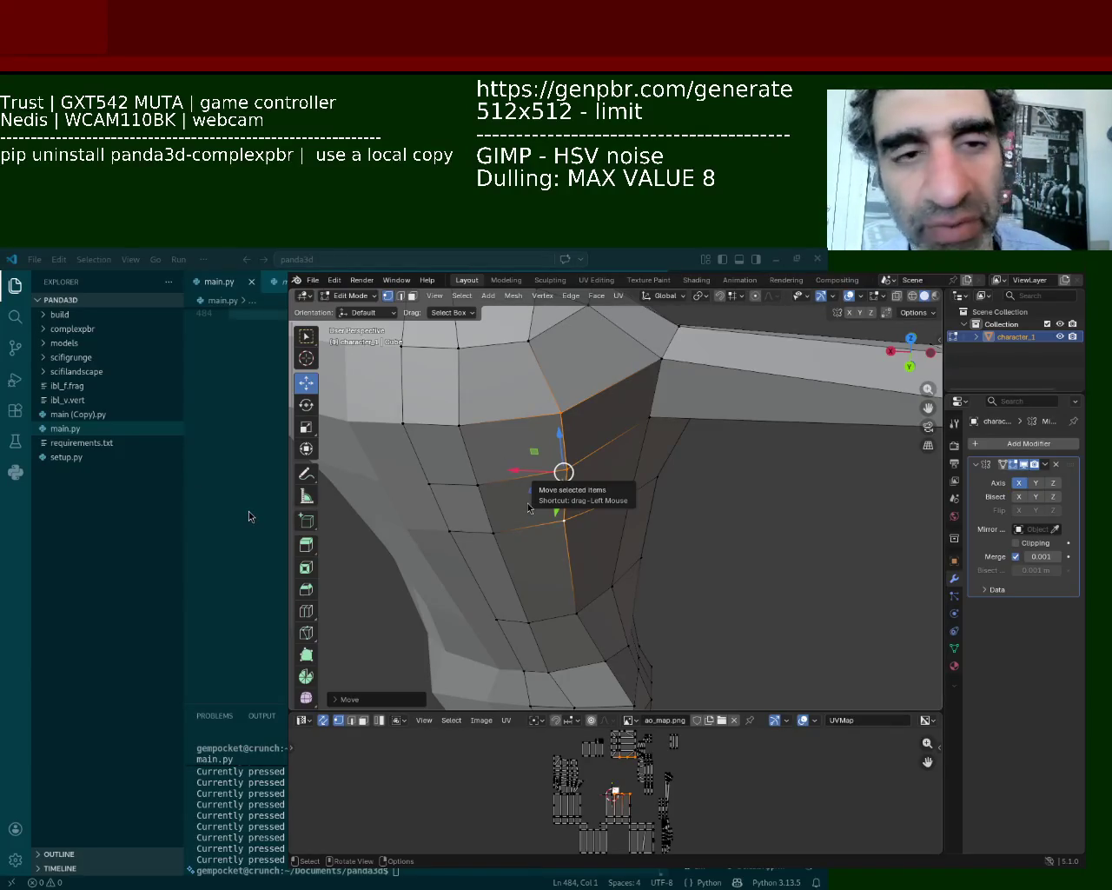
{"action": "mouse_move", "coordinate": [482, 626]}
{"action": "middle_mouse_down"}
{"action": "mouse_move", "coordinate": [621, 519]}
{"action": "mouse_move", "coordinate": [643, 469]}
{"action": "middle_mouse_up"}
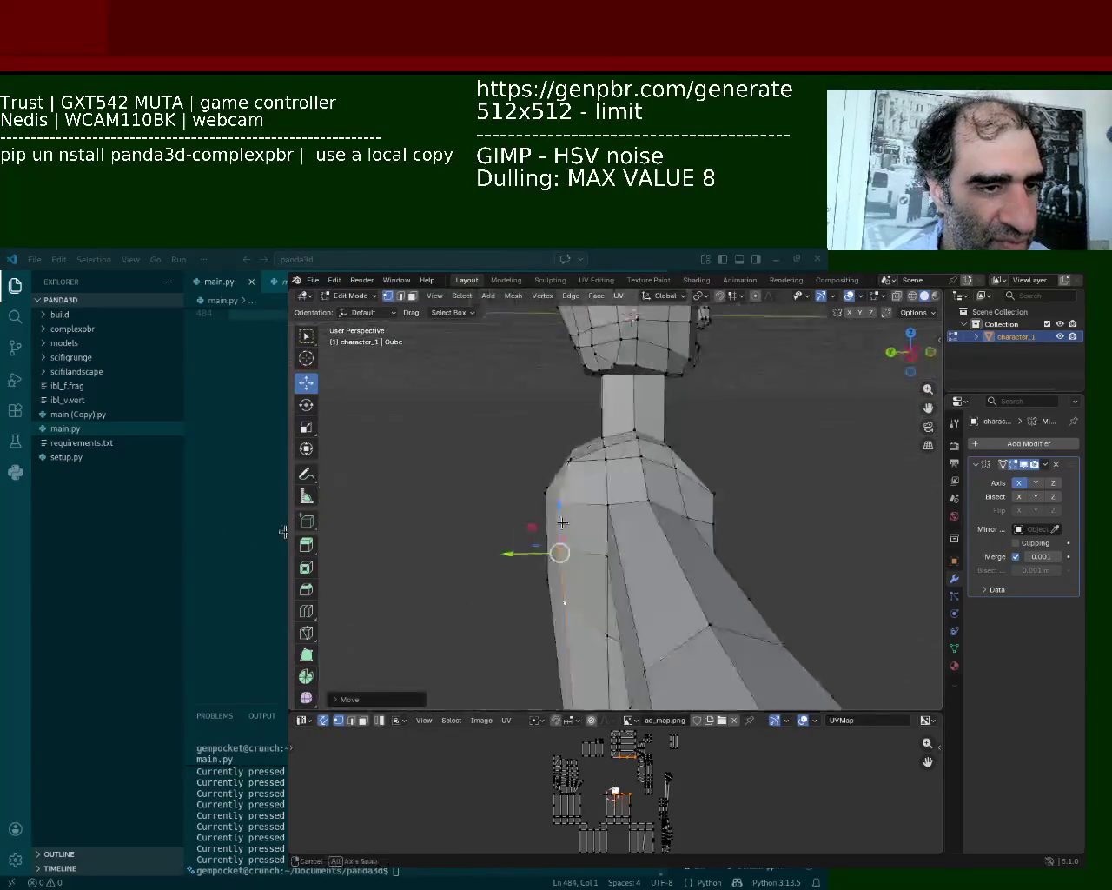
Nudge a torso vertex slightly upward
{"action": "left_click", "coordinate": [647, 487]}
{"action": "key", "text": "g"}
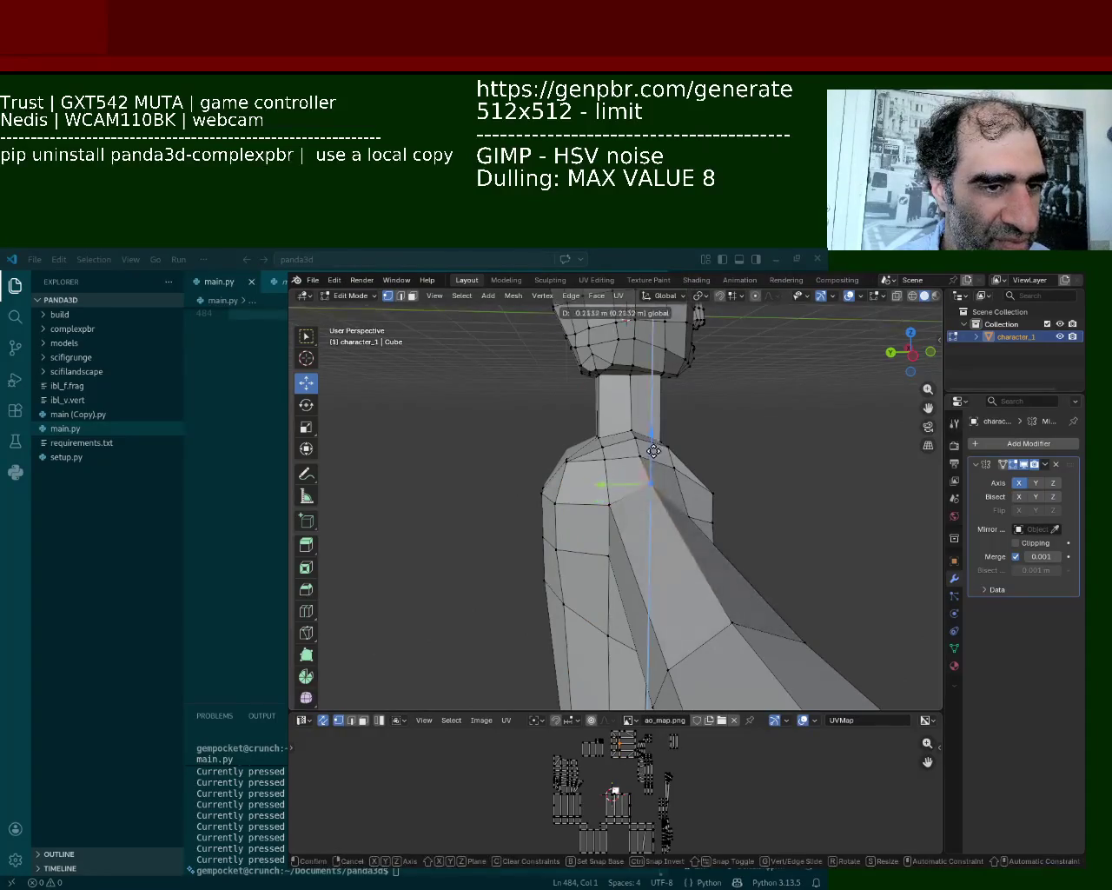
{"action": "left_click", "coordinate": [648, 473]}
{"action": "middle_click_drag", "start_coordinate": [648, 474], "coordinate": [612, 553]}
Move the shoulder-corner vertex along X and select shoulder edges along the arm
{"action": "left_click", "coordinate": [620, 522]}
{"action": "left_click", "coordinate": [685, 514]}
{"action": "key", "text": "g"}
{"action": "key", "text": "x"}
{"action": "left_click", "coordinate": [628, 562]}
{"action": "middle_click_drag", "start_coordinate": [628, 563], "coordinate": [622, 561]}
{"action": "left_click", "coordinate": [621, 561]}
{"action": "left_click", "coordinate": [621, 562], "text": "alt"}
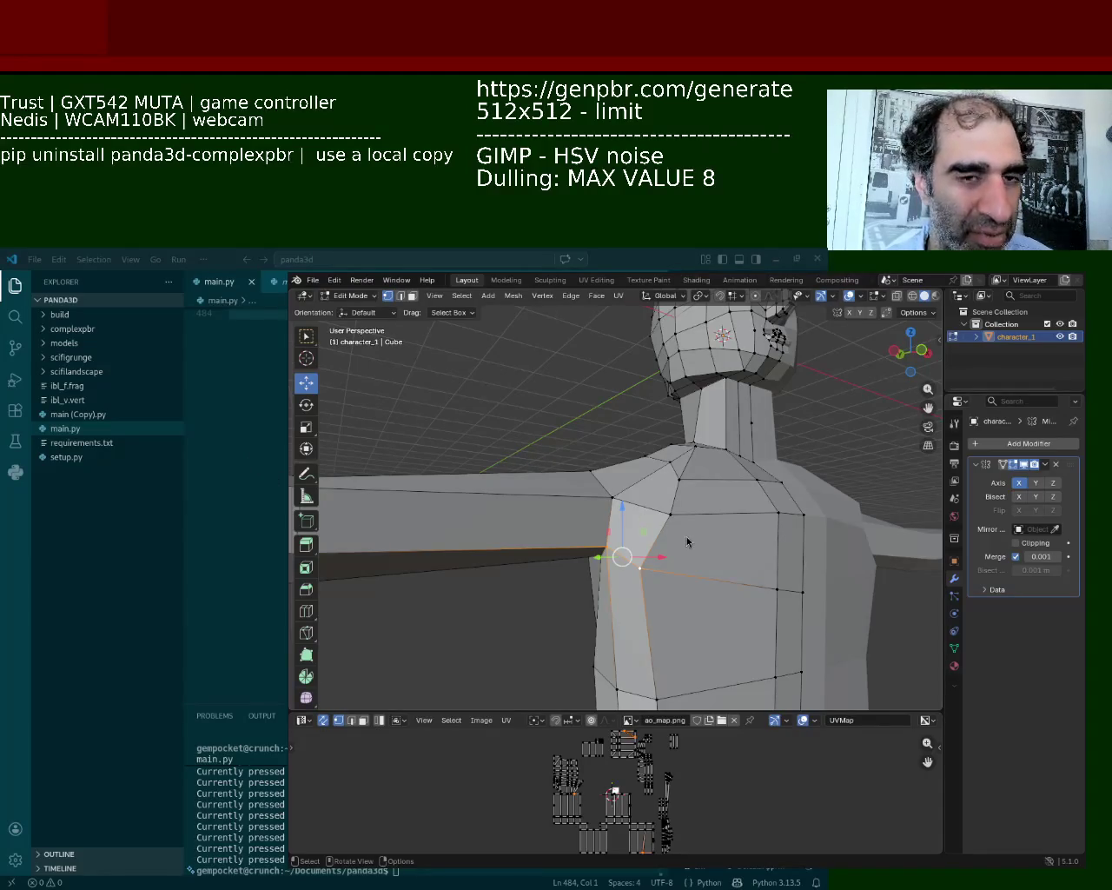
Shift the chest-side edge slightly inward with the gizmo, then select a shoulder vertex
{"action": "mouse_move", "coordinate": [489, 620]}
{"action": "middle_mouse_down"}
{"action": "mouse_move", "coordinate": [614, 557]}
{"action": "mouse_move", "coordinate": [601, 587]}
{"action": "middle_mouse_up"}
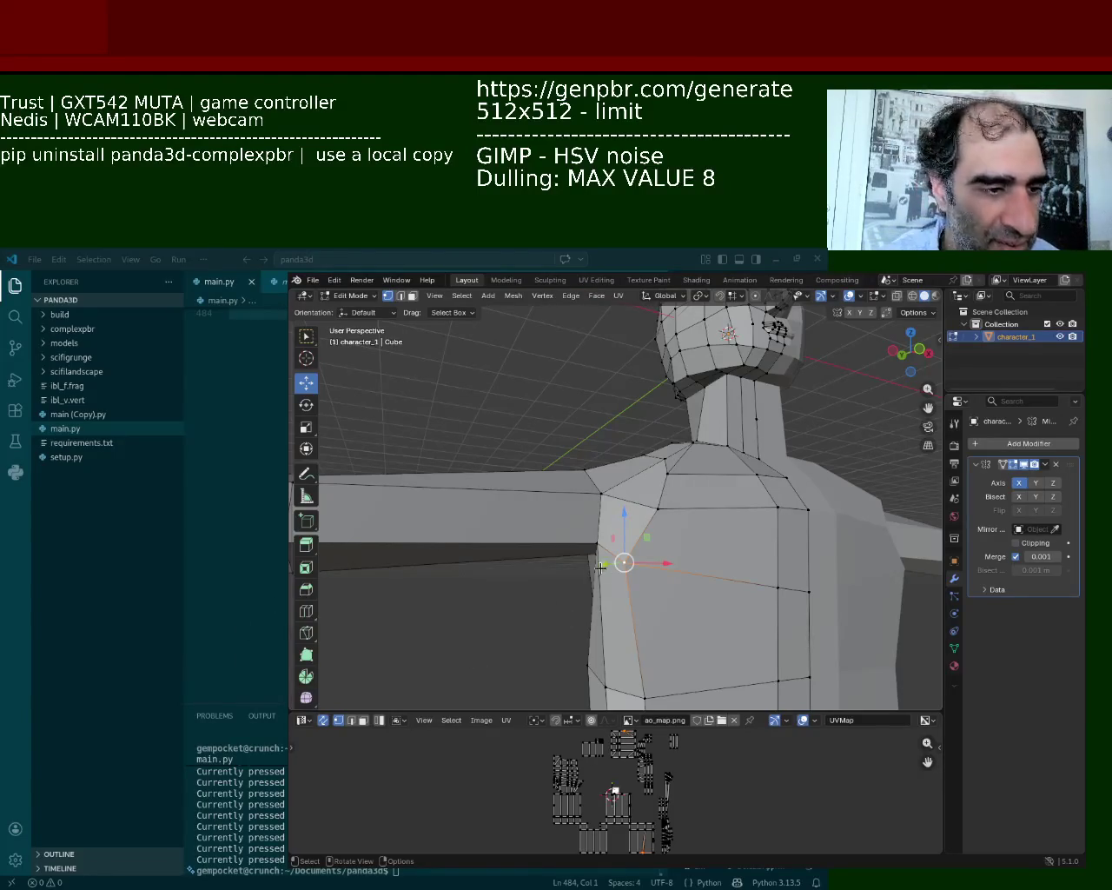
{"action": "left_click_drag", "start_coordinate": [611, 566], "coordinate": [631, 566]}
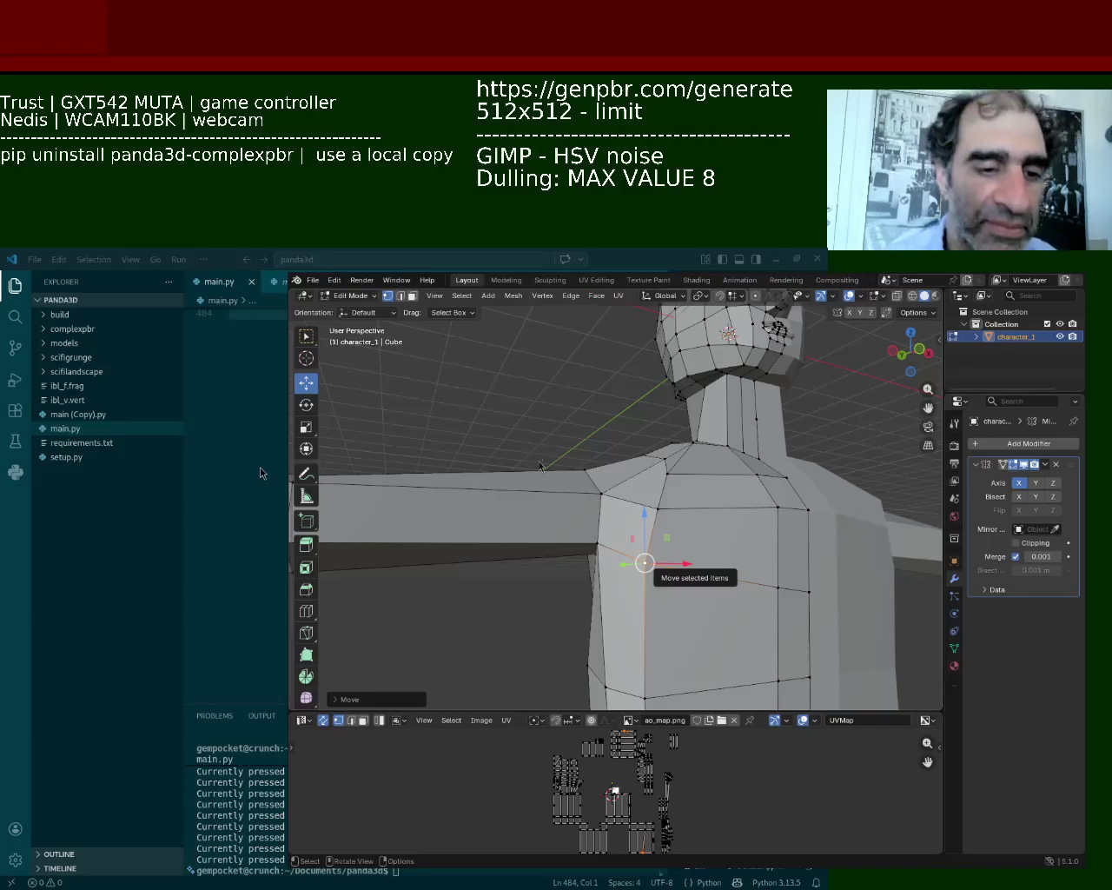
{"action": "mouse_move", "coordinate": [504, 650]}
{"action": "middle_mouse_down"}
{"action": "mouse_move", "coordinate": [719, 492]}
{"action": "mouse_move", "coordinate": [794, 567]}
{"action": "mouse_move", "coordinate": [668, 534]}
{"action": "middle_mouse_up"}
{"action": "left_click", "coordinate": [646, 457]}
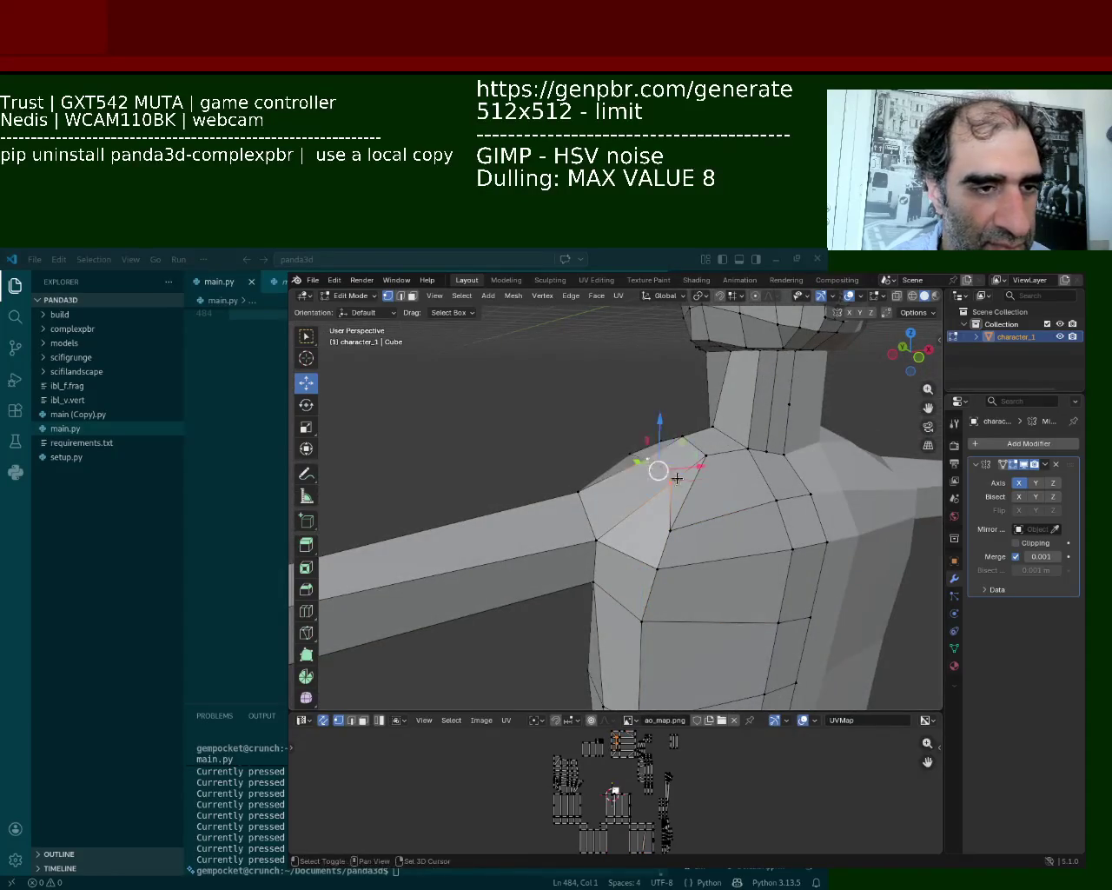
Move the selected shoulder vertex along the X axis
{"action": "key", "text": "g"}
{"action": "key", "text": "x"}
{"action": "left_click", "coordinate": [649, 477]}
{"action": "middle_click_drag", "start_coordinate": [649, 477], "coordinate": [650, 579]}
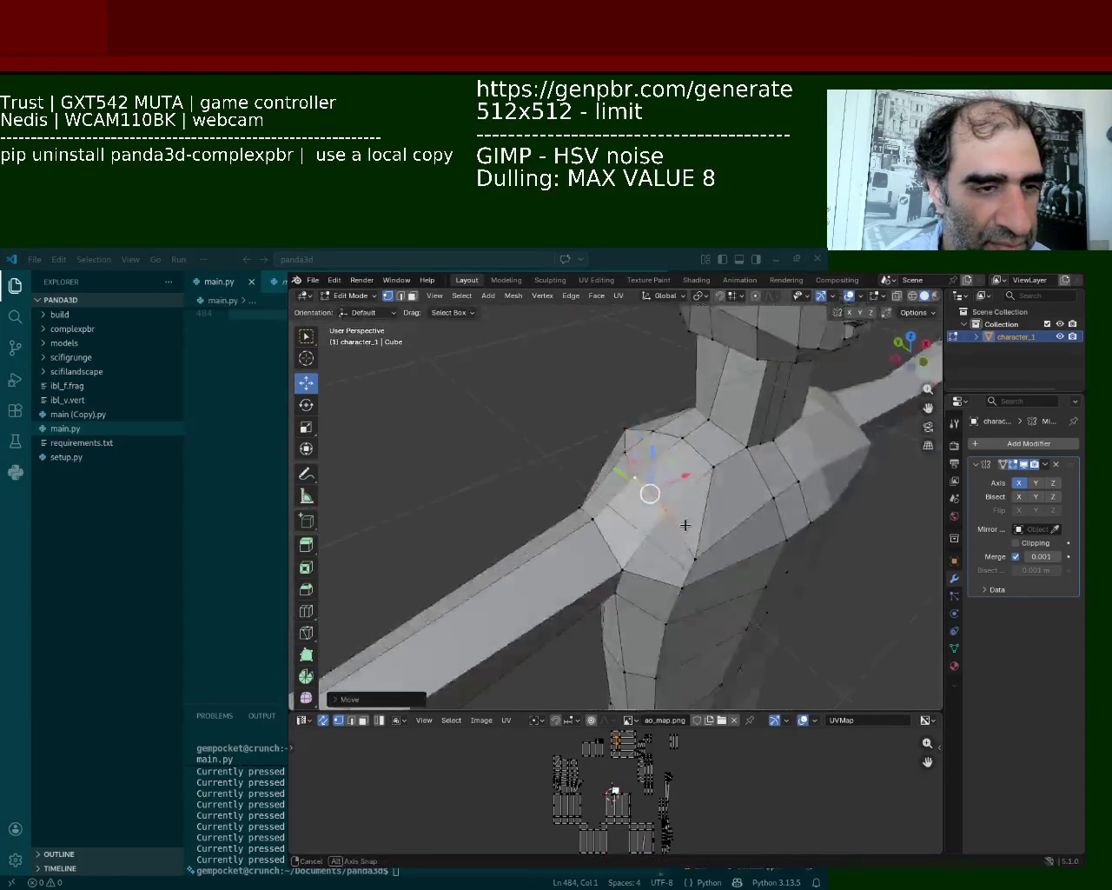
Raise a shoulder-top vertex along Z, then slide it about 0.1 m along X
{"action": "left_click", "coordinate": [650, 579]}
{"action": "key", "text": "g"}
{"action": "key", "text": "z"}
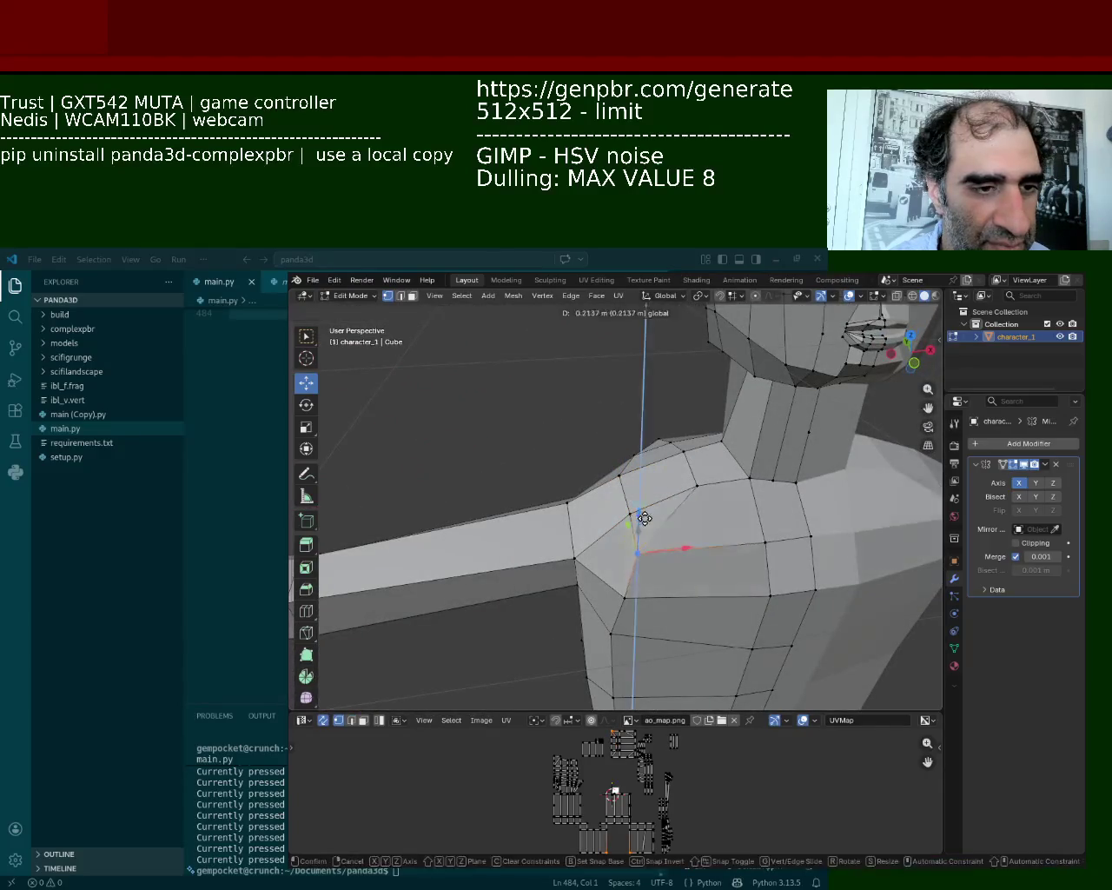
{"action": "left_click", "coordinate": [650, 561]}
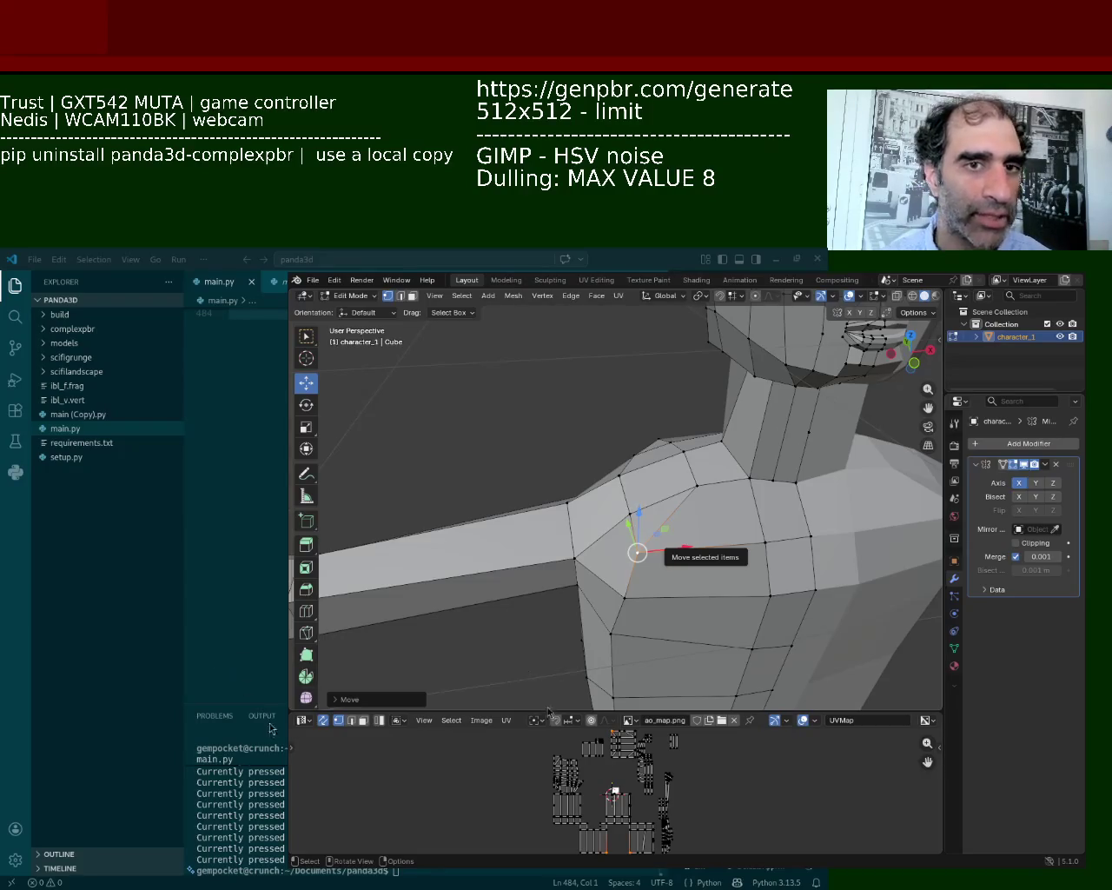
{"action": "left_click_drag", "start_coordinate": [685, 548], "coordinate": [695, 544]}
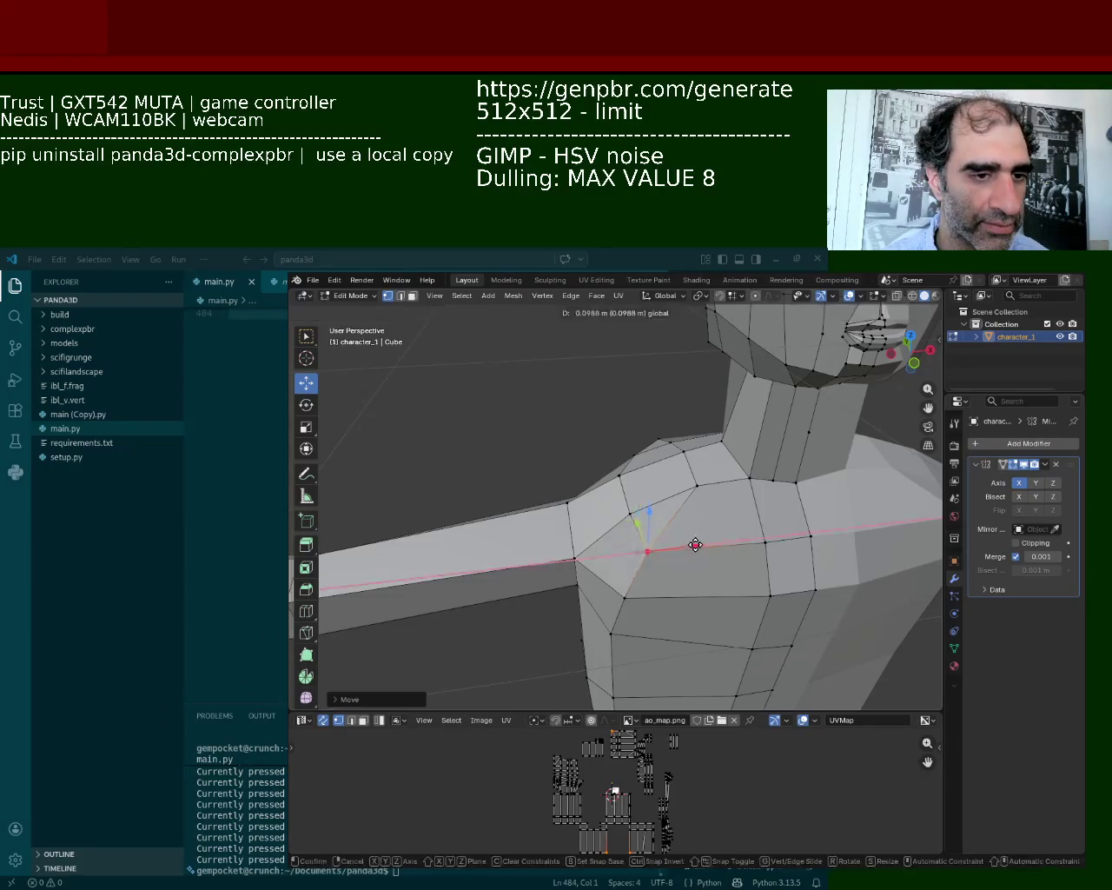
{"action": "middle_click_drag", "start_coordinate": [695, 545], "coordinate": [597, 445]}
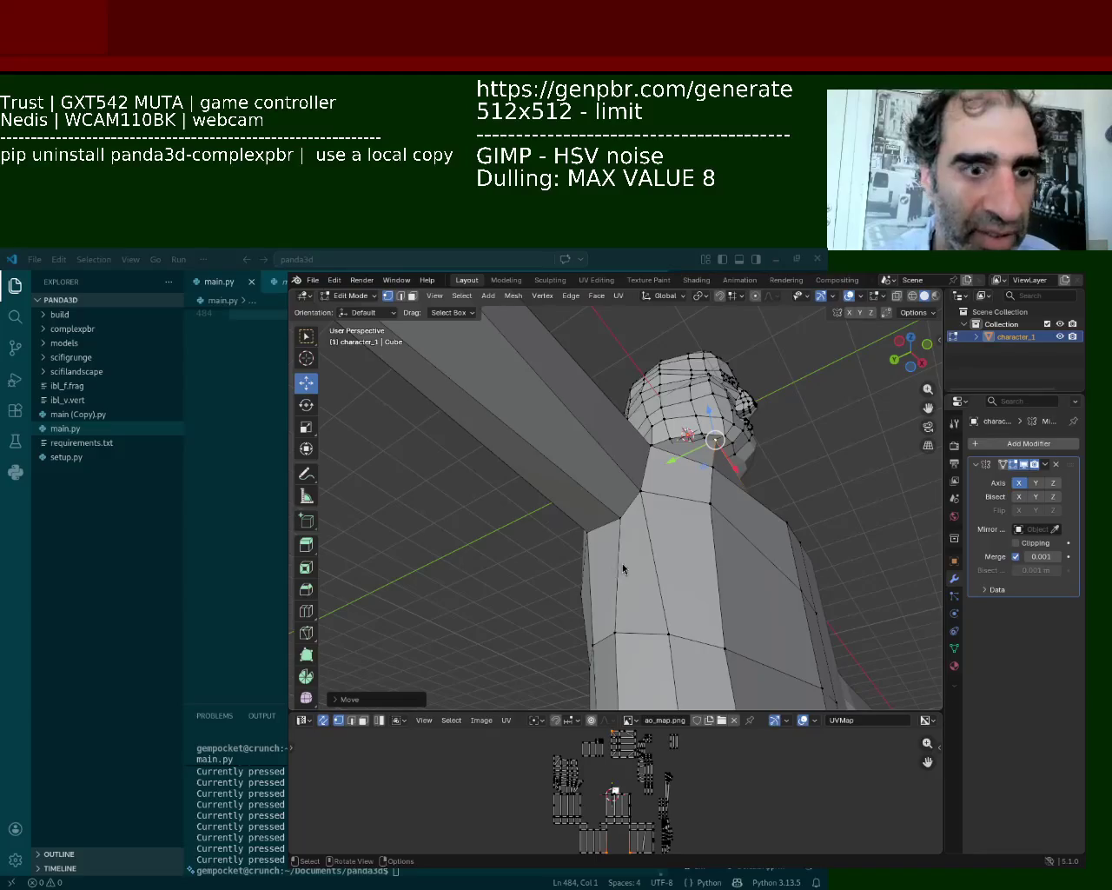
Drag the upper-chest vertex below the neck along the green Y gizmo arrow
{"action": "mouse_move", "coordinate": [594, 466]}
{"action": "middle_mouse_down"}
{"action": "mouse_move", "coordinate": [602, 477]}
{"action": "mouse_move", "coordinate": [666, 402]}
{"action": "middle_mouse_up"}
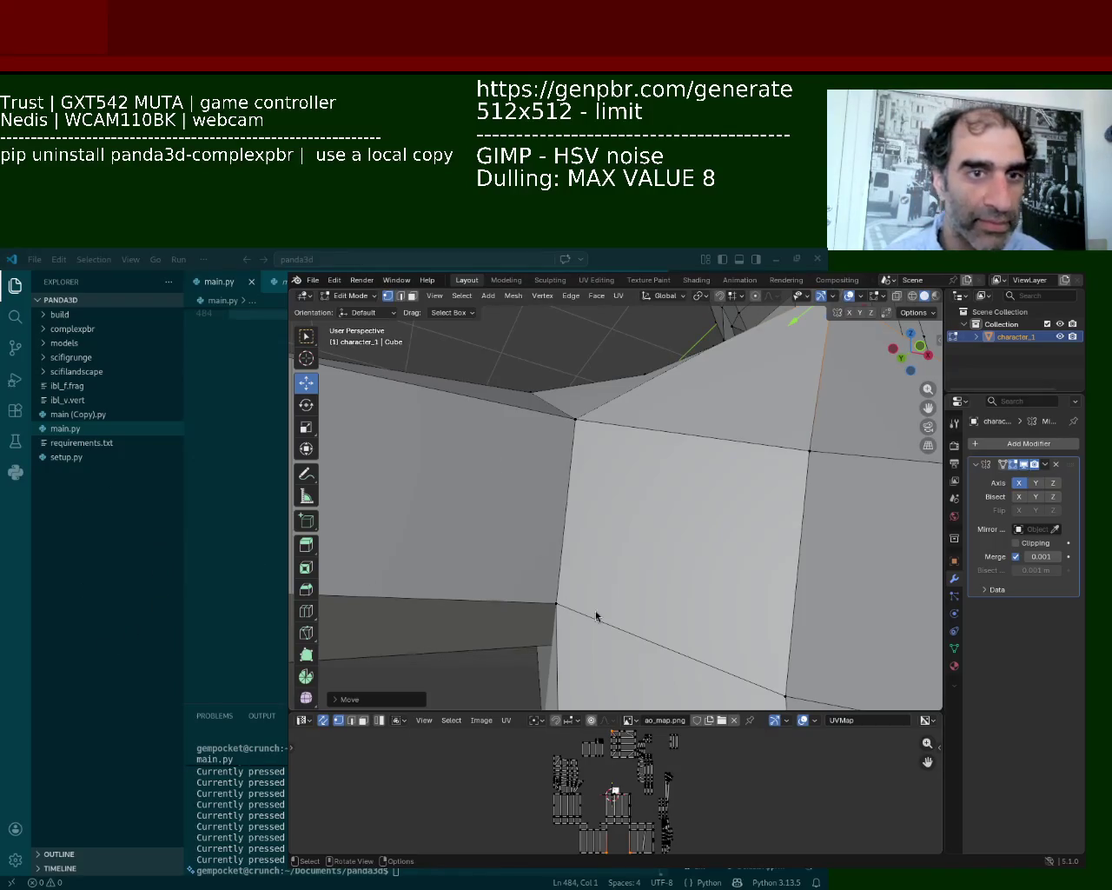
{"action": "mouse_move", "coordinate": [557, 686]}
{"action": "middle_mouse_down"}
{"action": "mouse_move", "coordinate": [820, 578]}
{"action": "mouse_move", "coordinate": [782, 529]}
{"action": "mouse_move", "coordinate": [716, 516]}
{"action": "middle_mouse_up"}
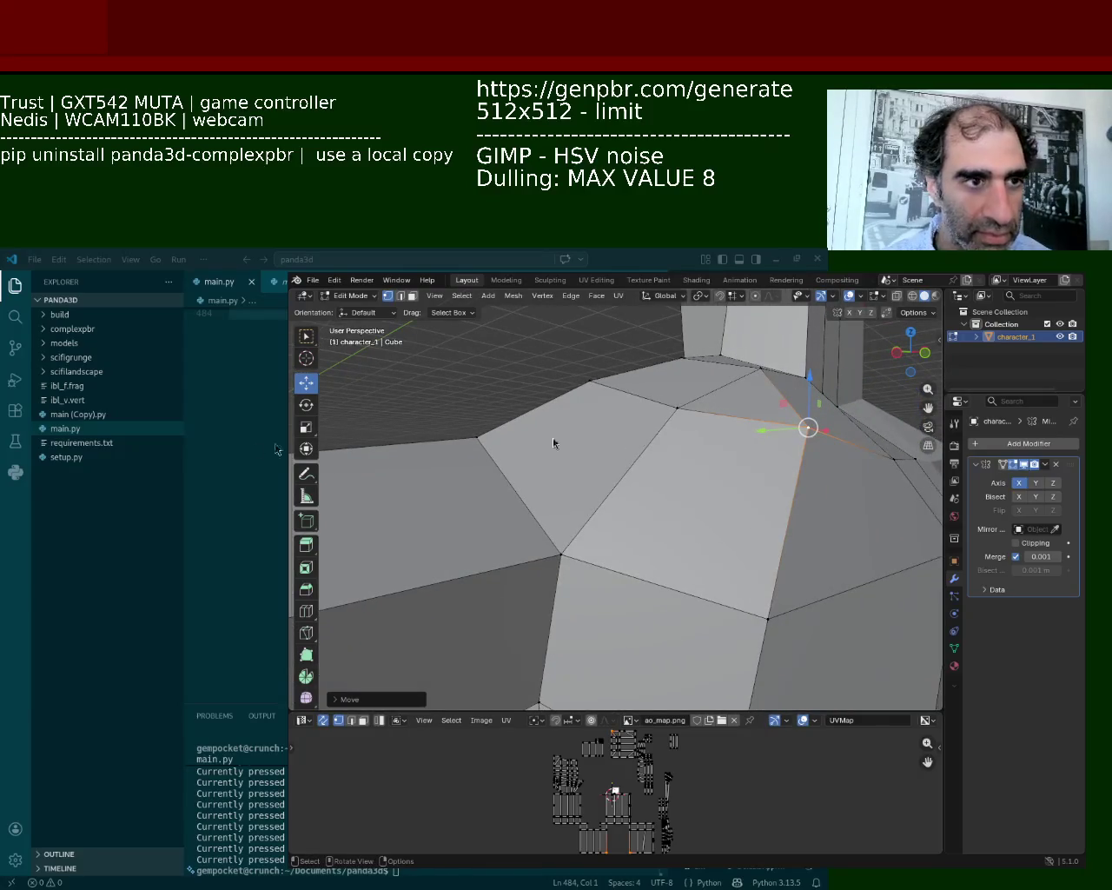
{"action": "mouse_move", "coordinate": [486, 625]}
{"action": "middle_mouse_down"}
{"action": "mouse_move", "coordinate": [742, 551]}
{"action": "mouse_move", "coordinate": [627, 520]}
{"action": "mouse_move", "coordinate": [496, 511]}
{"action": "mouse_move", "coordinate": [650, 487]}
{"action": "mouse_move", "coordinate": [603, 504]}
{"action": "middle_mouse_up"}
{"action": "left_click_drag", "start_coordinate": [684, 460], "coordinate": [652, 454]}
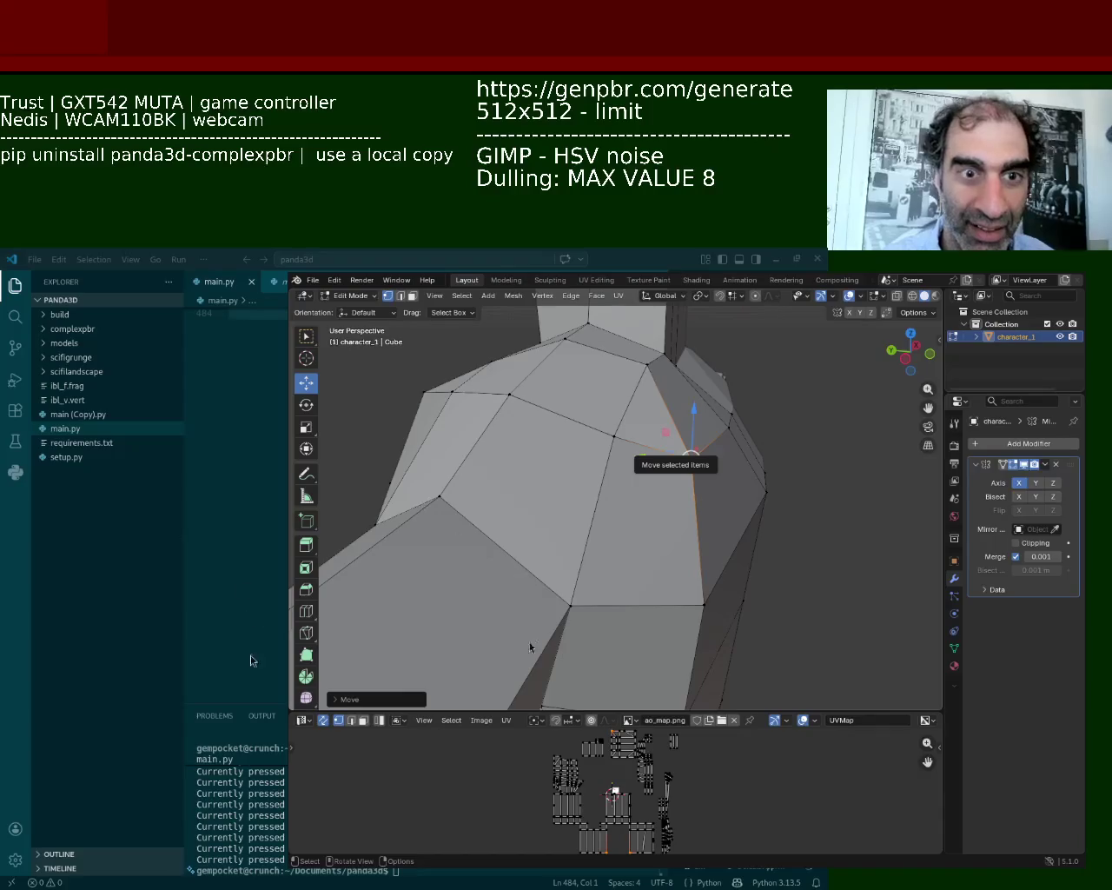
Orbit the view in close to the neck-shoulder vertex
{"action": "middle_click_drag", "start_coordinate": [430, 668], "coordinate": [630, 528]}
Select the shortest vertex path running along the side of the shoulder
{"action": "scroll", "coordinate": [650, 464], "scroll_direction": "down", "scroll_amount": 2}
{"action": "mouse_move", "coordinate": [651, 464]}
{"action": "middle_mouse_down"}
{"action": "mouse_move", "coordinate": [625, 490]}
{"action": "mouse_move", "coordinate": [521, 442]}
{"action": "mouse_move", "coordinate": [606, 434]}
{"action": "mouse_move", "coordinate": [556, 465]}
{"action": "middle_mouse_up"}
{"action": "left_click", "coordinate": [553, 469]}
{"action": "left_click", "coordinate": [536, 551], "text": "ctrl"}
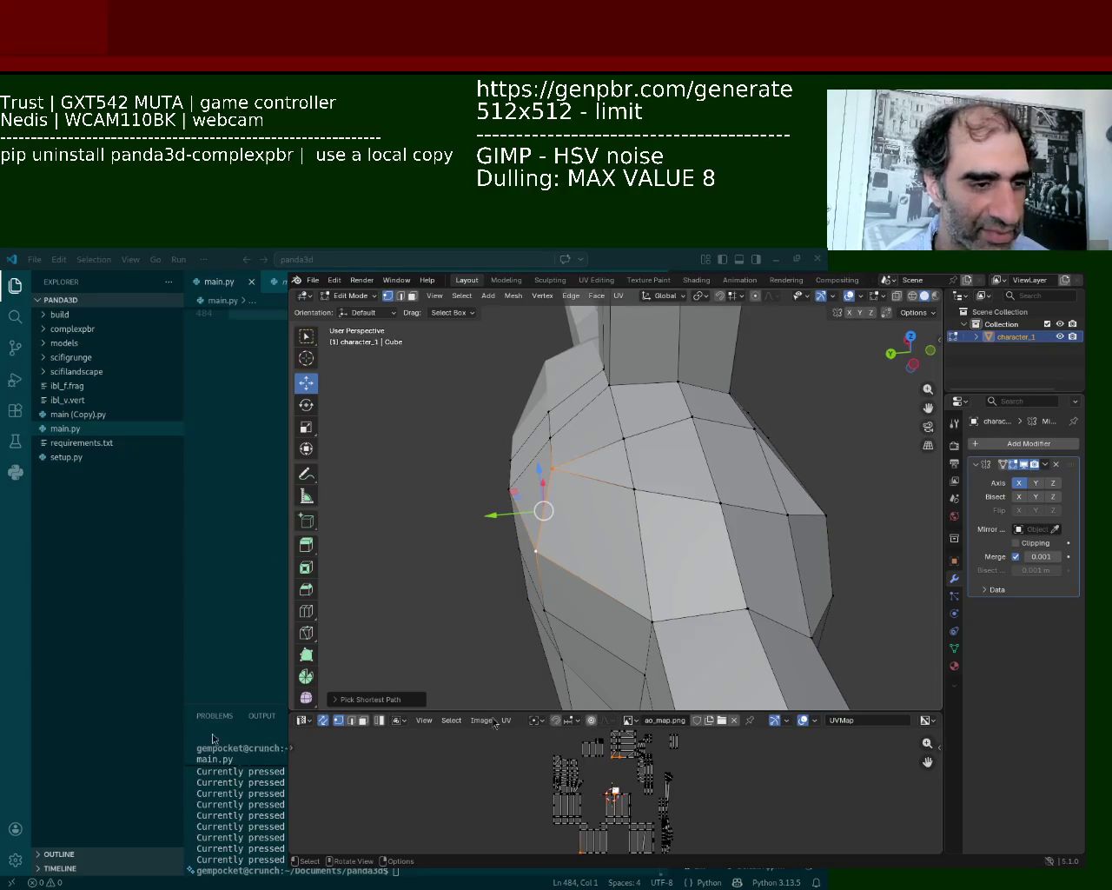
Move the selected shoulder vertices vertically along Z to smooth the shoulder line
{"action": "mouse_move", "coordinate": [455, 599]}
{"action": "middle_mouse_down"}
{"action": "mouse_move", "coordinate": [580, 472]}
{"action": "mouse_move", "coordinate": [695, 467]}
{"action": "middle_mouse_up"}
{"action": "key", "text": "g"}
{"action": "key", "text": "z"}
{"action": "left_click", "coordinate": [713, 387]}
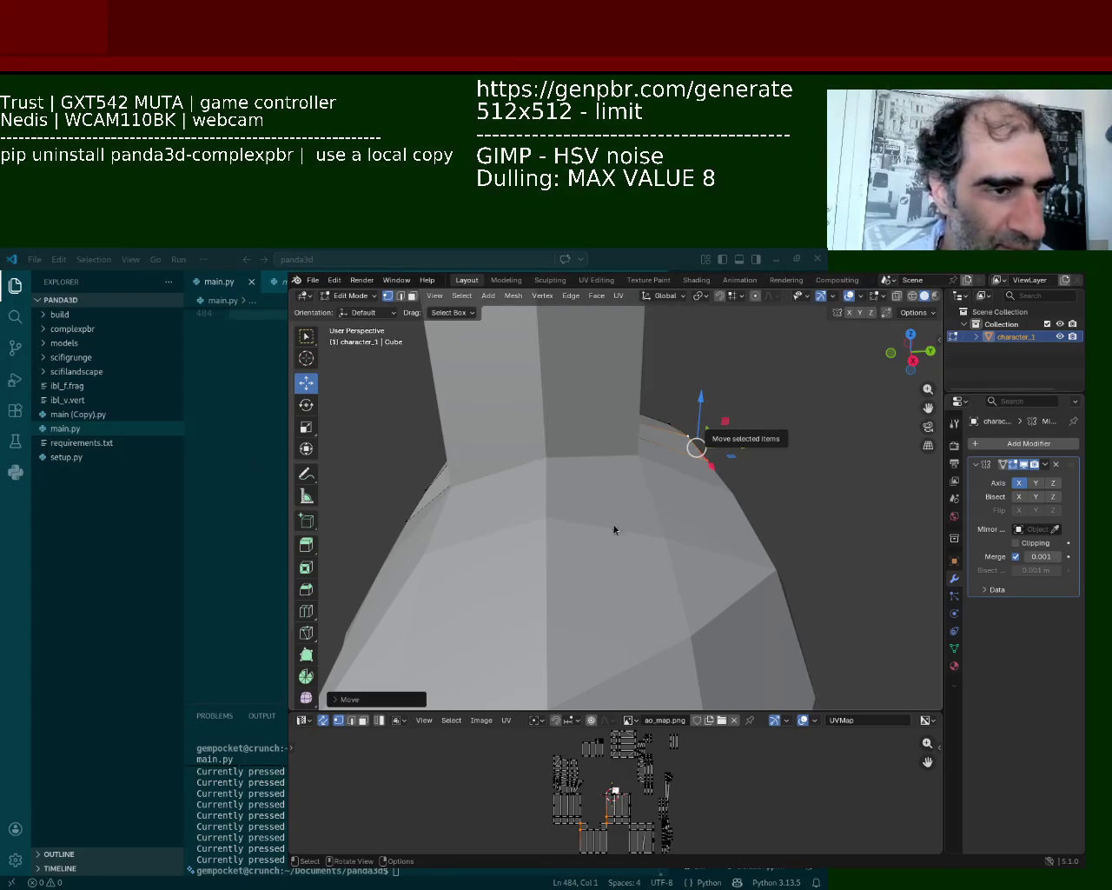
Lower one shoulder-top vertex near the arm about -0.049 m along Z
{"action": "mouse_move", "coordinate": [527, 628]}
{"action": "middle_mouse_down"}
{"action": "mouse_move", "coordinate": [598, 441]}
{"action": "mouse_move", "coordinate": [650, 497]}
{"action": "middle_mouse_up"}
{"action": "left_click", "coordinate": [644, 479]}
{"action": "left_click_drag", "start_coordinate": [644, 434], "coordinate": [644, 441]}
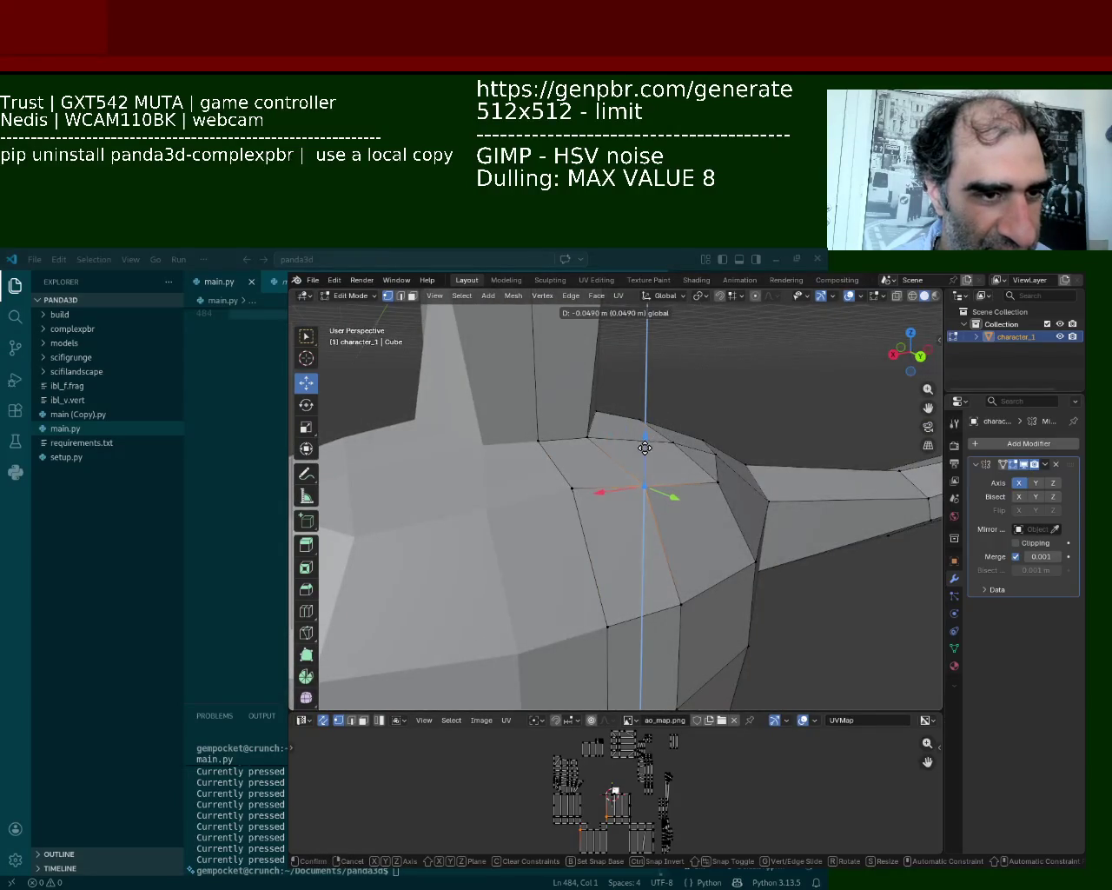
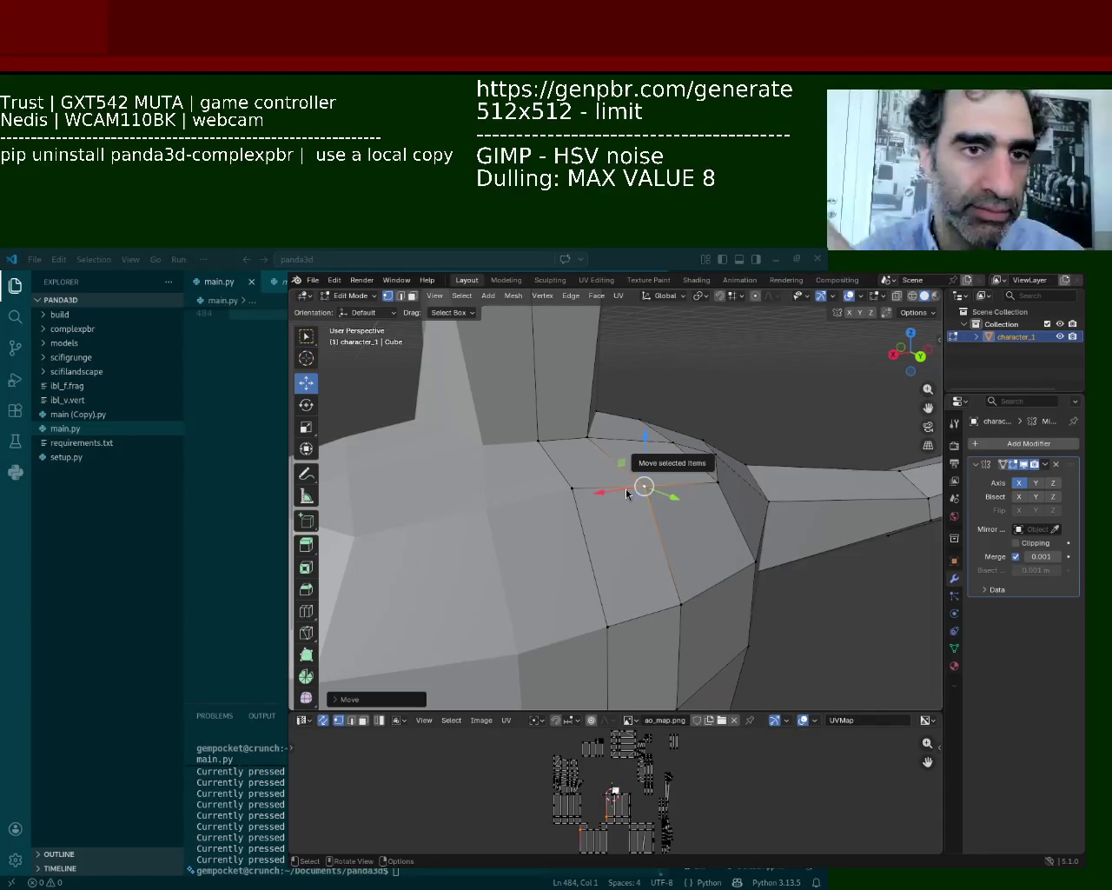
Select the vertex where the arm meets the torso, then view the shoulder and neck from the side
{"action": "mouse_move", "coordinate": [502, 616]}
{"action": "middle_mouse_down"}
{"action": "mouse_move", "coordinate": [626, 522]}
{"action": "mouse_move", "coordinate": [608, 492]}
{"action": "mouse_move", "coordinate": [600, 555]}
{"action": "mouse_move", "coordinate": [626, 521]}
{"action": "middle_mouse_up"}
{"action": "left_click", "coordinate": [693, 554]}
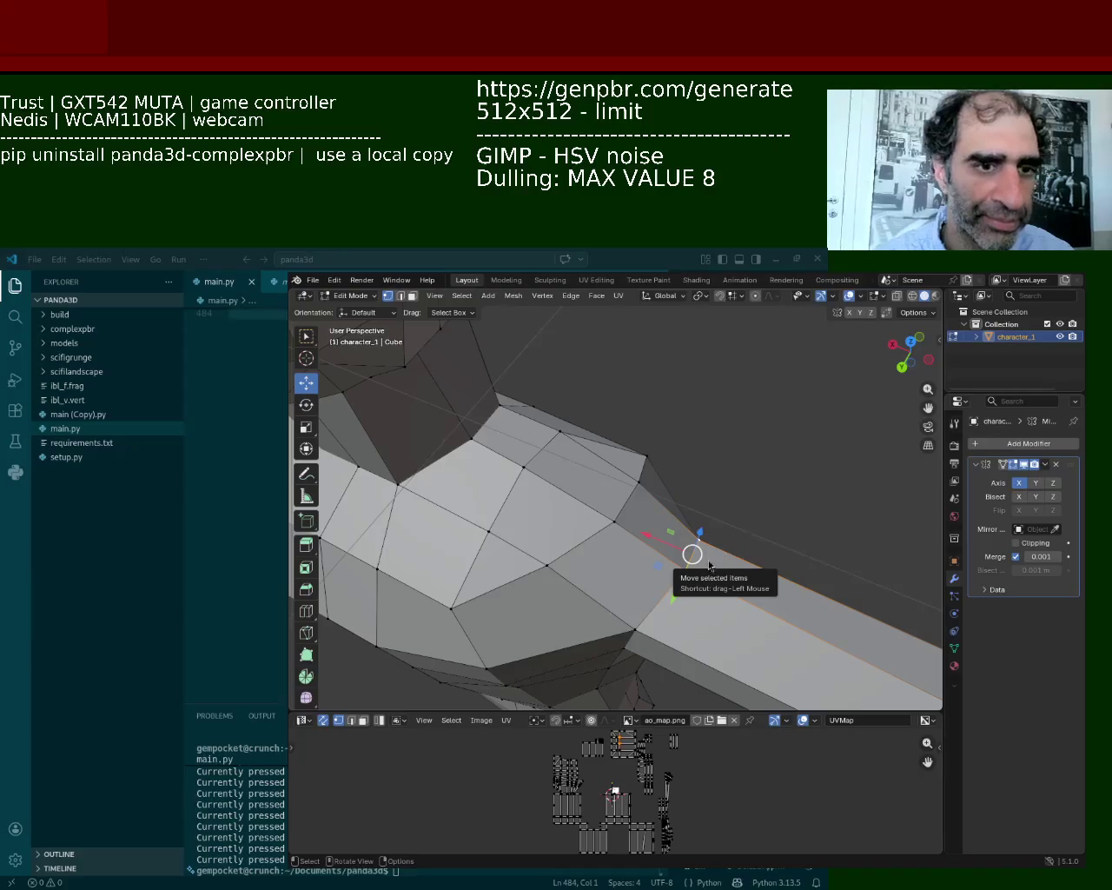
{"action": "mouse_move", "coordinate": [475, 669]}
{"action": "middle_mouse_down"}
{"action": "mouse_move", "coordinate": [576, 466]}
{"action": "mouse_move", "coordinate": [673, 468]}
{"action": "middle_mouse_up"}
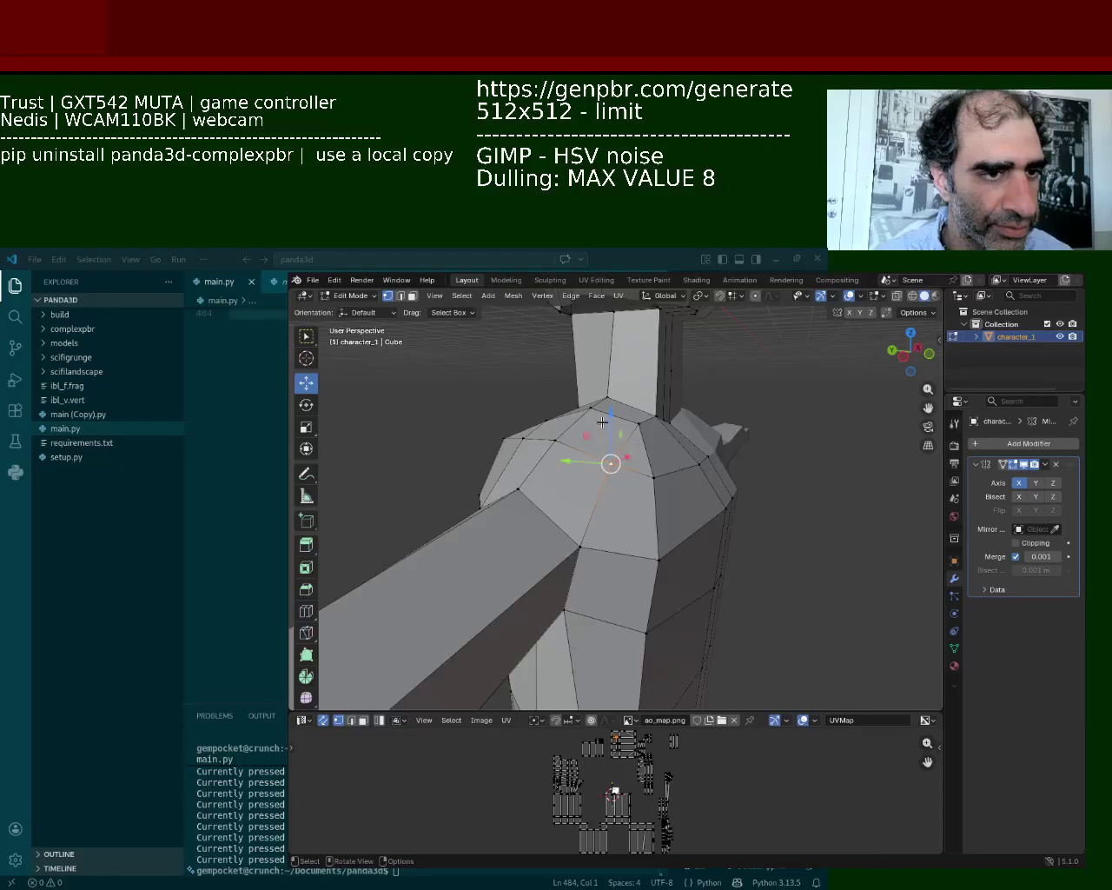
{"action": "mouse_move", "coordinate": [674, 468]}
{"action": "middle_mouse_down"}
{"action": "mouse_move", "coordinate": [446, 475]}
{"action": "mouse_move", "coordinate": [484, 528]}
{"action": "mouse_move", "coordinate": [593, 515]}
{"action": "mouse_move", "coordinate": [429, 428]}
{"action": "middle_mouse_up"}
Box-select the shoulder's top face and move it -0.3153 m along Y
{"action": "left_click_drag", "start_coordinate": [429, 425], "coordinate": [537, 532]}
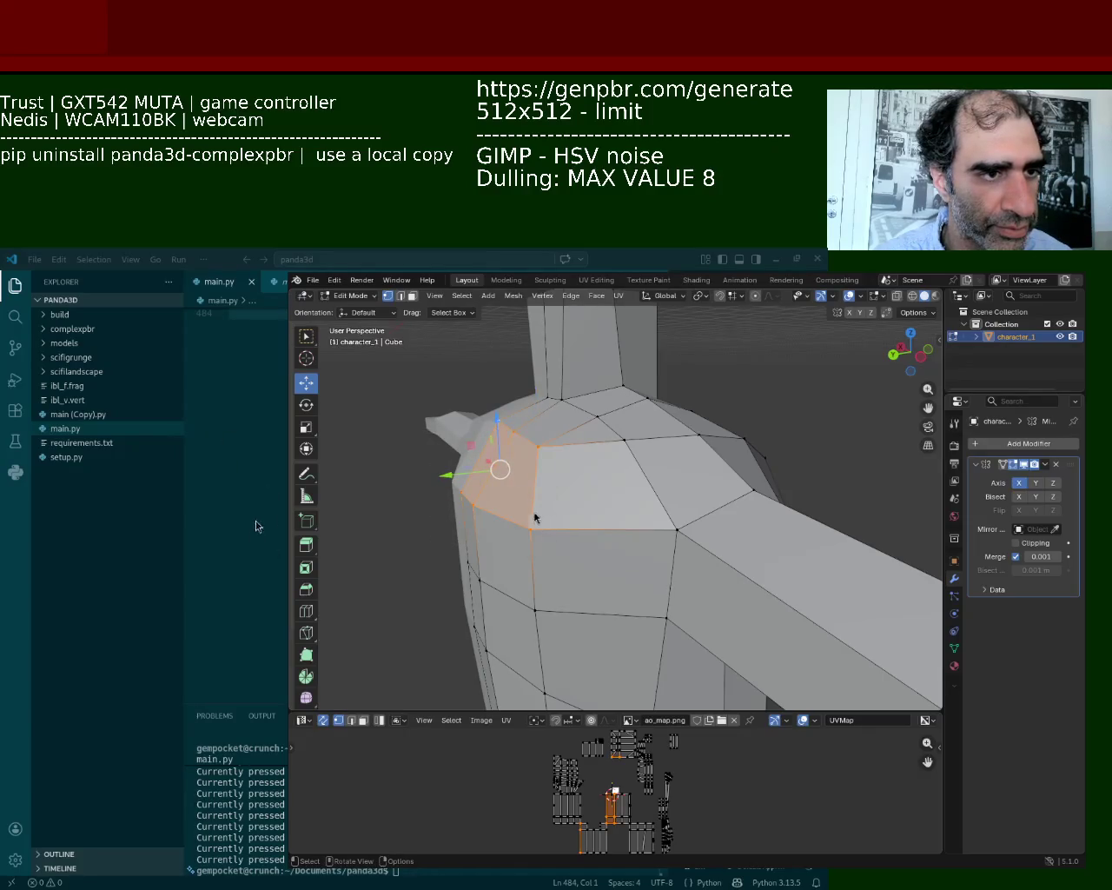
{"action": "mouse_move", "coordinate": [448, 474]}
{"action": "left_mouse_down"}
{"action": "mouse_move", "coordinate": [497, 470]}
{"action": "mouse_move", "coordinate": [485, 472]}
{"action": "left_mouse_up"}
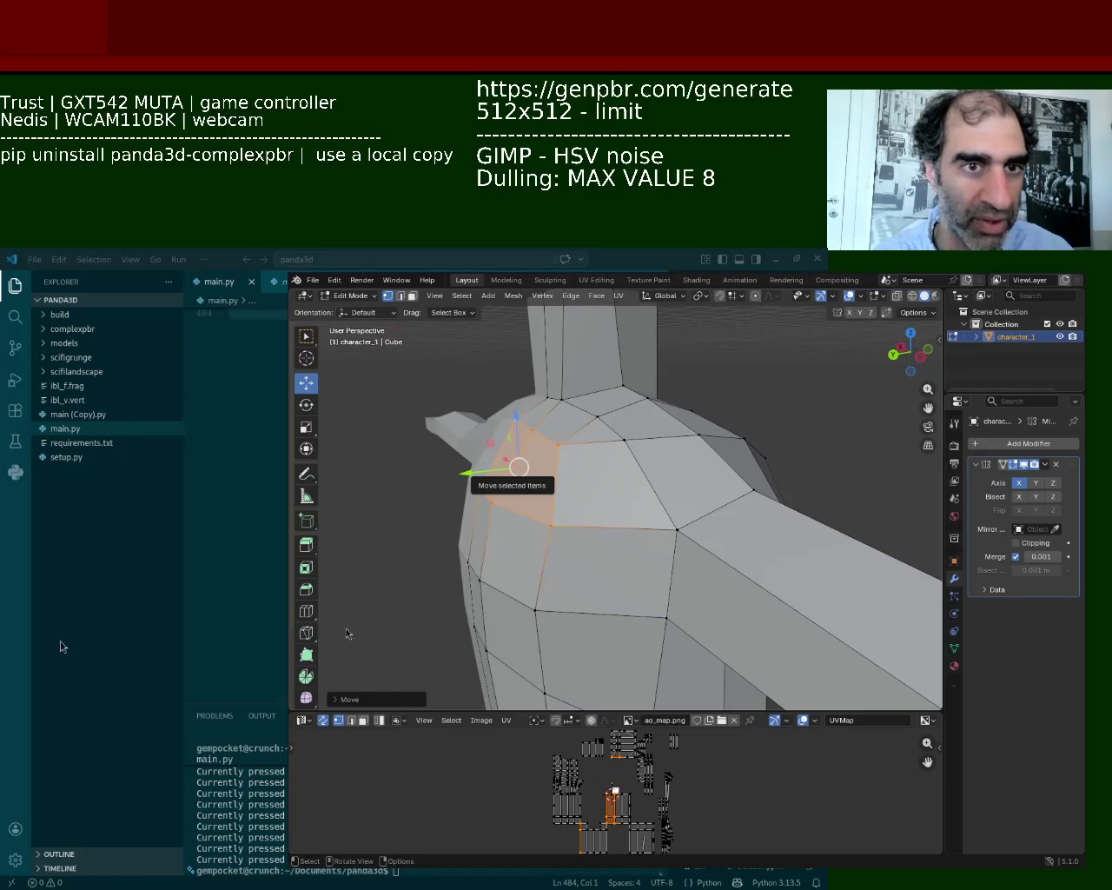
{"action": "mouse_move", "coordinate": [539, 486]}
{"action": "middle_mouse_down"}
{"action": "mouse_move", "coordinate": [606, 394]}
{"action": "mouse_move", "coordinate": [612, 438]}
{"action": "middle_mouse_up"}
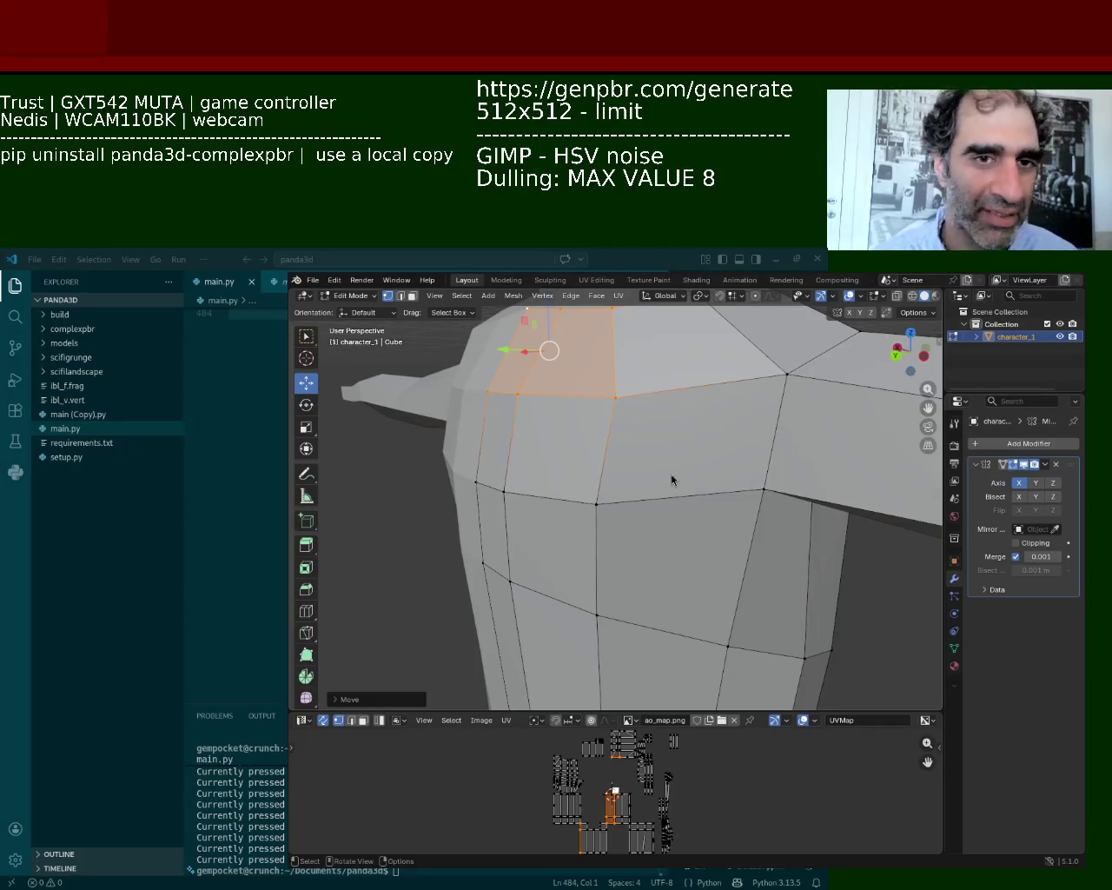
Select a vertex on the side edge of the torso
{"action": "mouse_move", "coordinate": [579, 513]}
{"action": "middle_mouse_down"}
{"action": "mouse_move", "coordinate": [606, 453]}
{"action": "mouse_move", "coordinate": [595, 427]}
{"action": "mouse_move", "coordinate": [613, 417]}
{"action": "middle_mouse_up"}
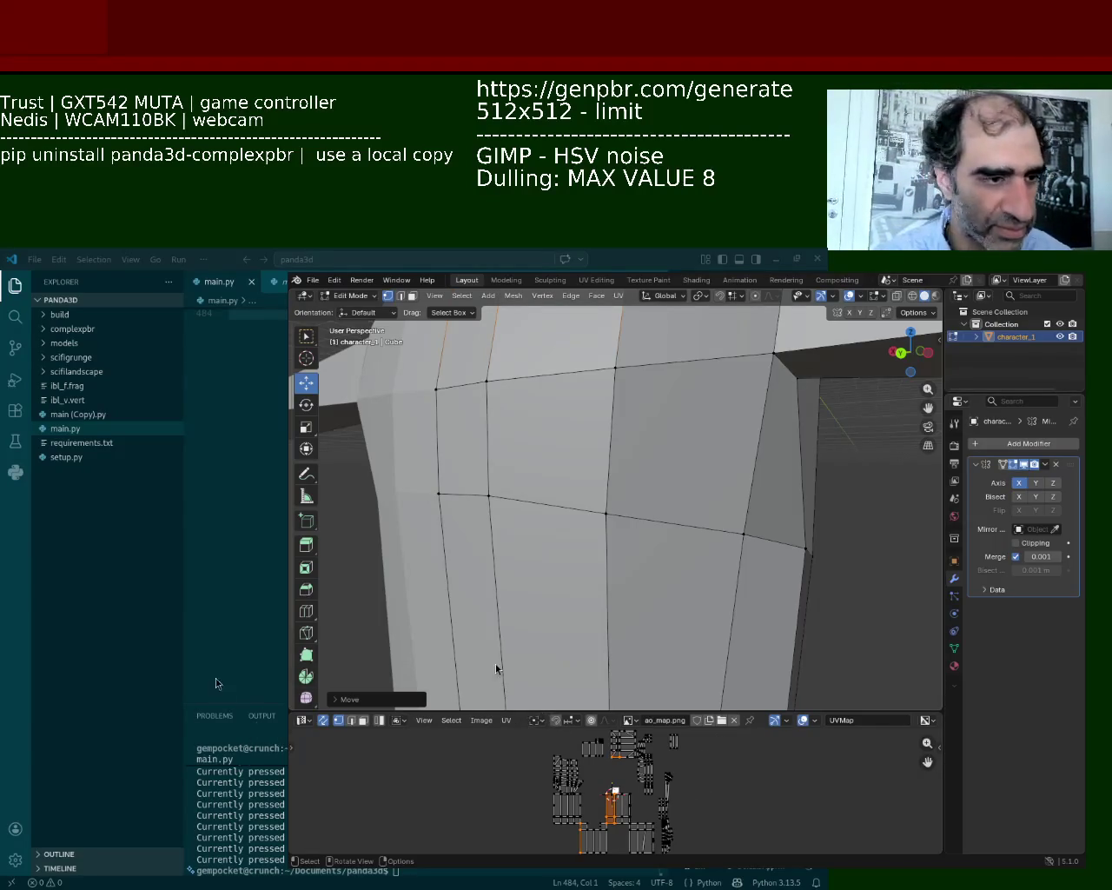
{"action": "mouse_move", "coordinate": [608, 577]}
{"action": "middle_mouse_down"}
{"action": "mouse_move", "coordinate": [559, 458]}
{"action": "mouse_move", "coordinate": [640, 478]}
{"action": "middle_mouse_up"}
{"action": "left_click", "coordinate": [665, 451]}
{"action": "mouse_move", "coordinate": [739, 496]}
{"action": "middle_mouse_down"}
{"action": "mouse_move", "coordinate": [628, 597]}
{"action": "mouse_move", "coordinate": [645, 452]}
{"action": "mouse_move", "coordinate": [708, 470]}
{"action": "middle_mouse_up"}
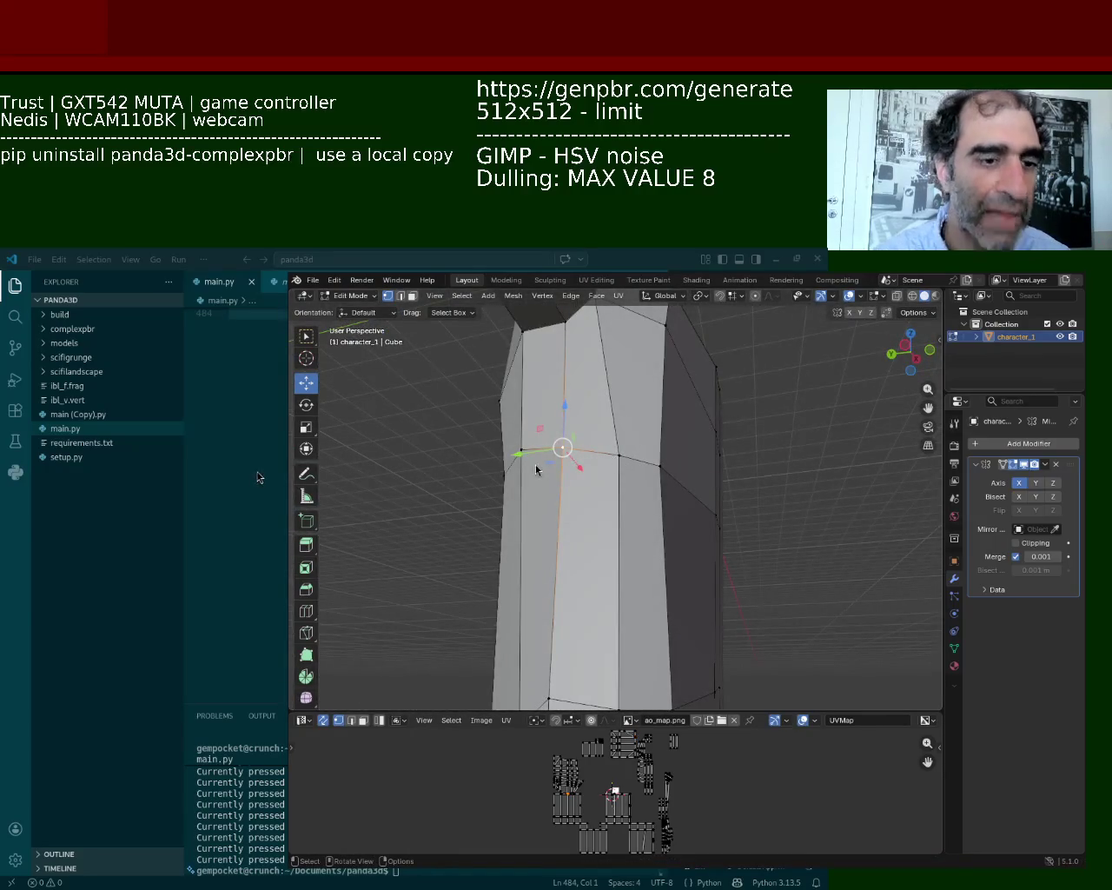